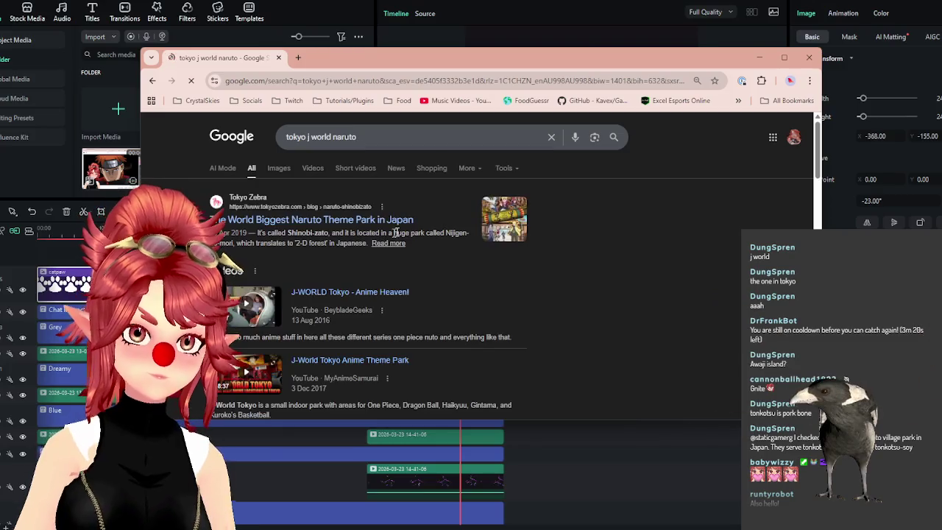
Close the Chrome window to return to the Filmora editor
scroll(429, 236, "down", 1)
scroll(557, 283, "down", 1)
scroll(557, 283, "up", 1)
scroll(557, 283, "down", 3)
scroll(552, 285, "down", 1)
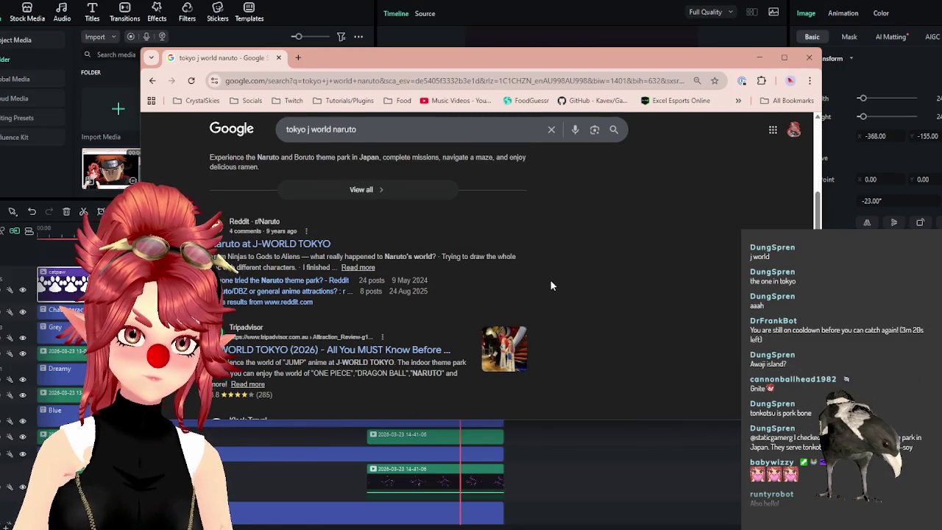
scroll(550, 280, "down", 2)
scroll(546, 283, "down", 1)
scroll(540, 293, "down", 2)
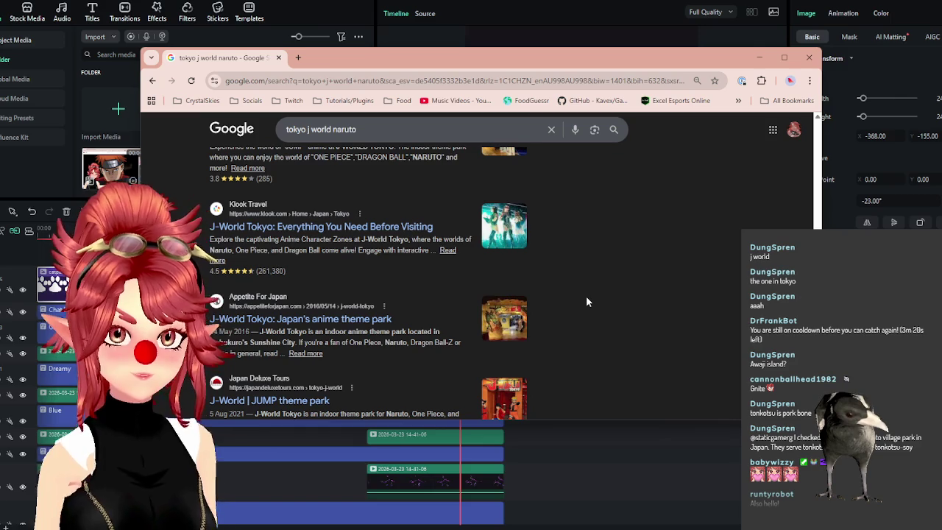
left_click(279, 58)
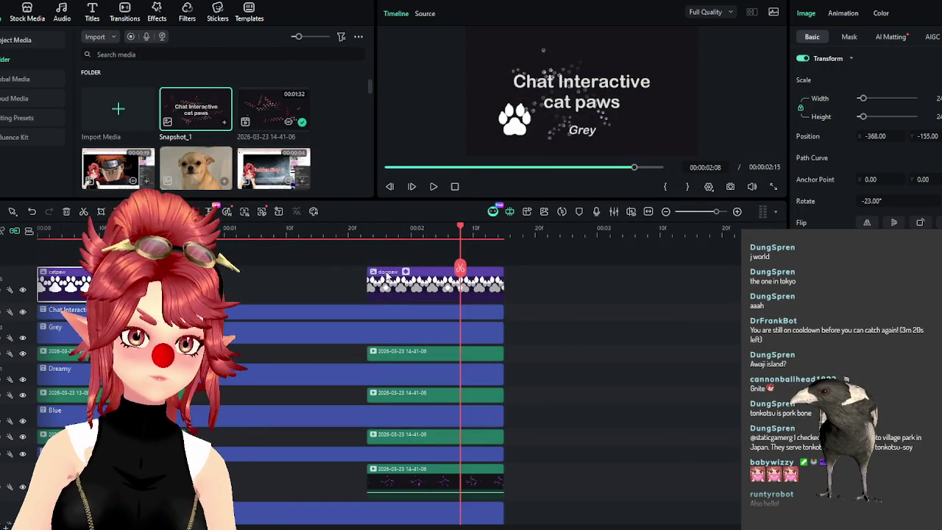
Try a -23° rotation on the dogpaw paw, then undo the rotation and position edits
left_click(872, 201)
type("-23")
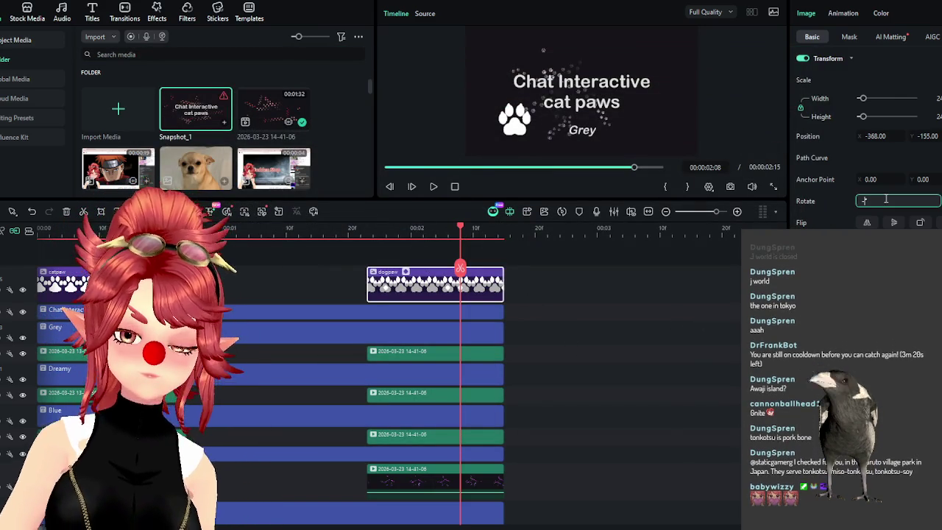
key("Return")
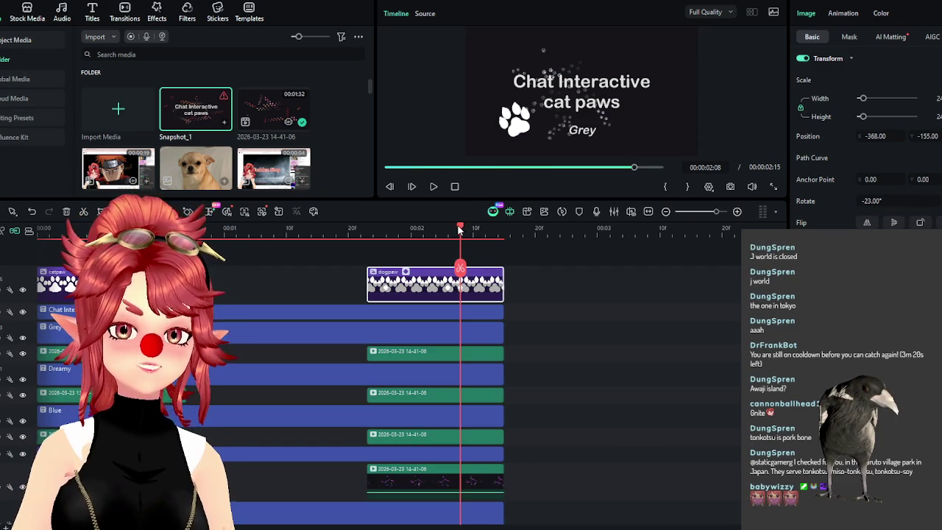
left_click_drag(459, 230, 441, 239)
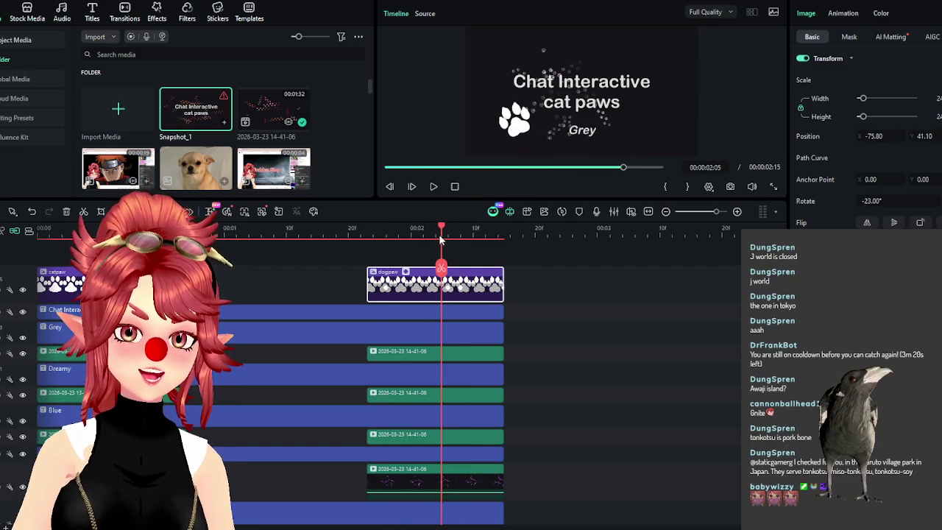
key("ctrl+z")
key("ctrl+z")
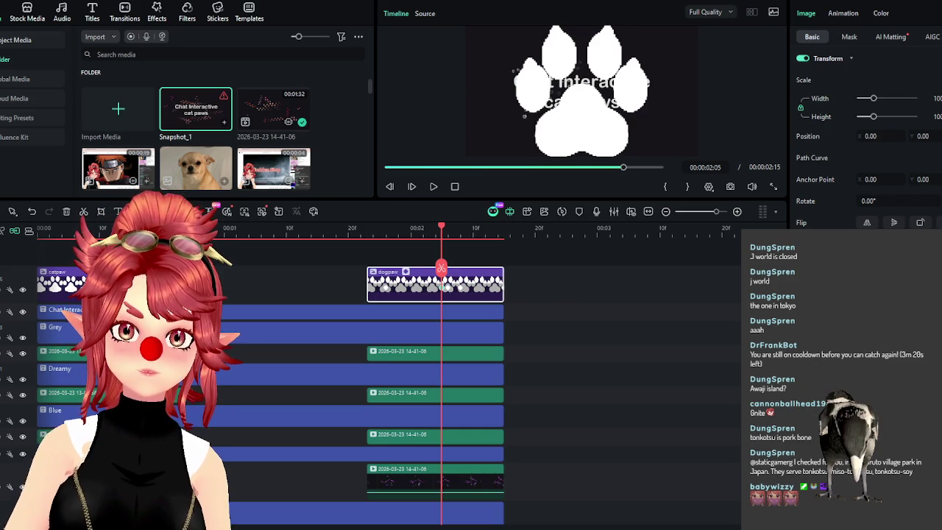
key("ctrl+z")
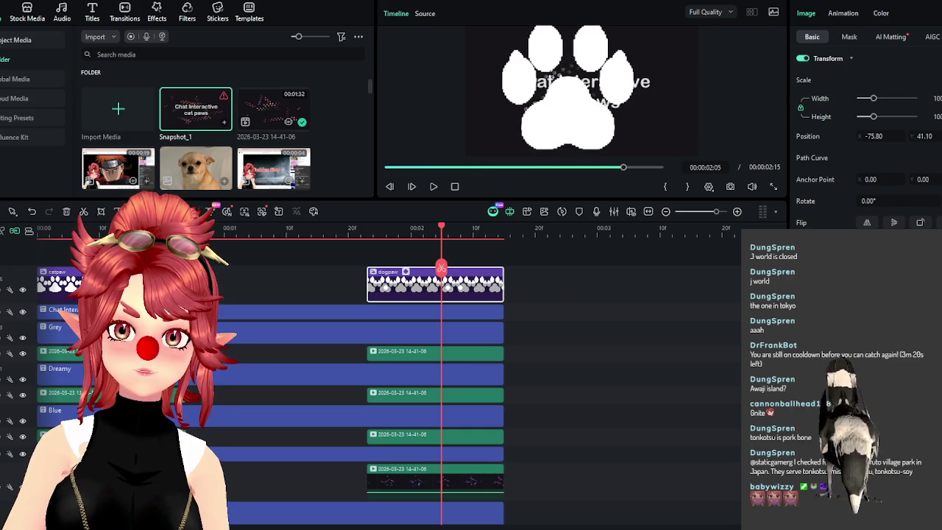
key("ctrl+z")
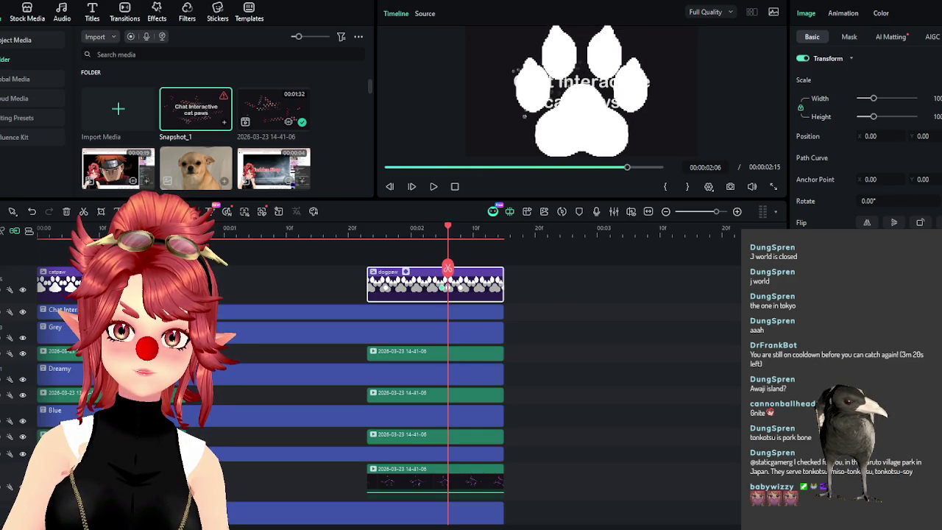
Test moving the paw left and down, then undo it back to 388, -182
left_click_drag(581, 91, 559, 101)
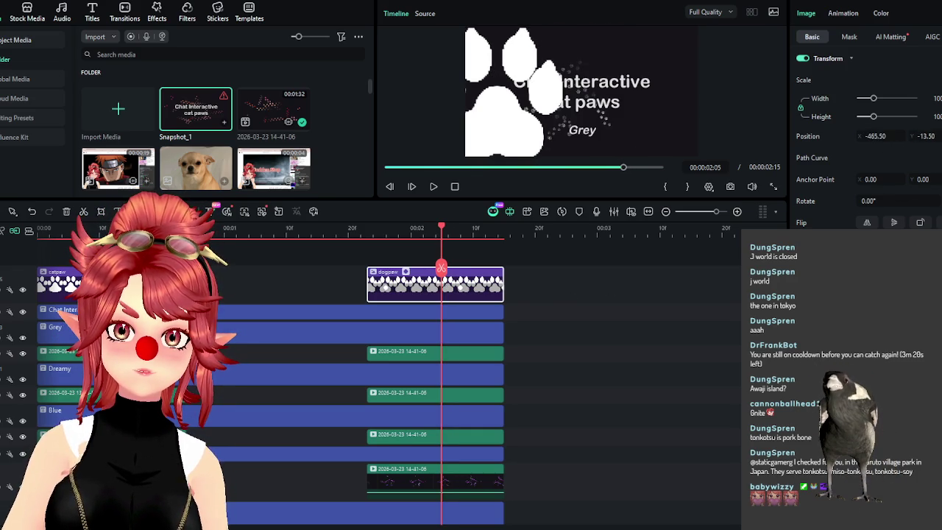
left_click(385, 229)
left_click(460, 228)
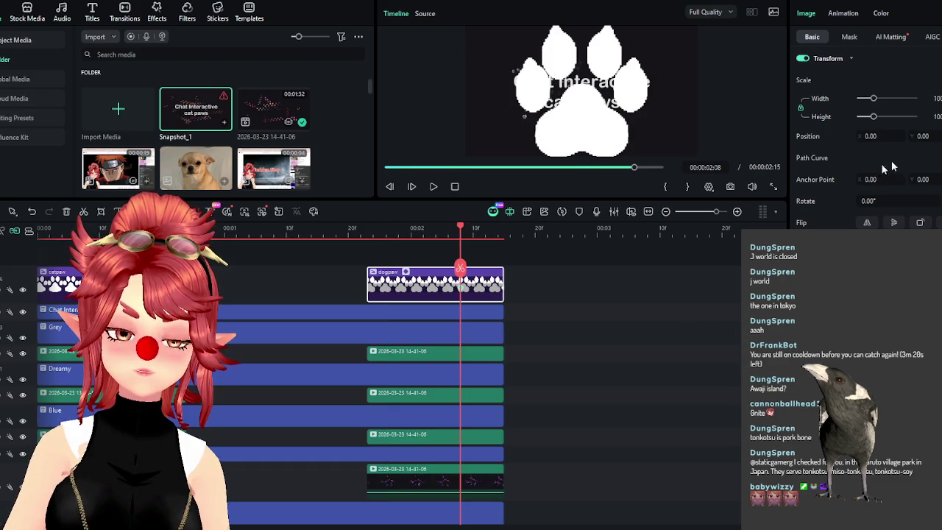
key("ctrl+z")
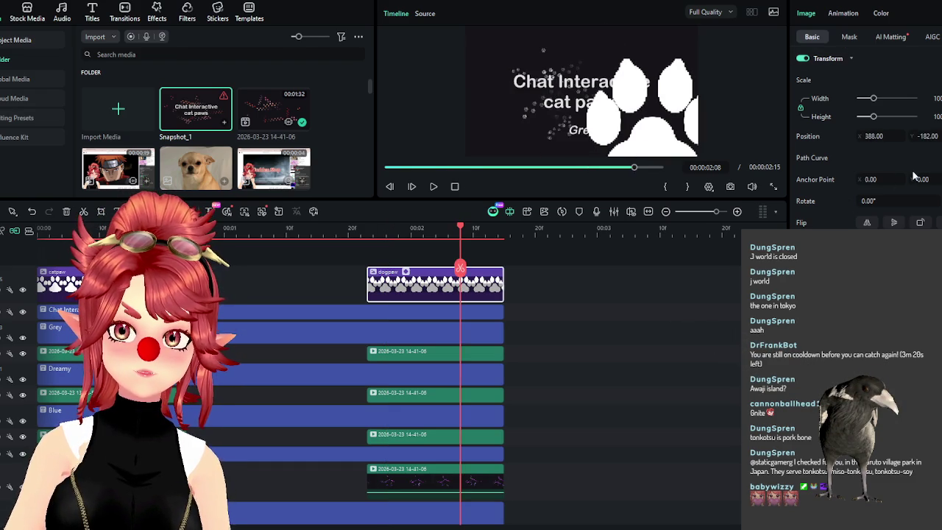
left_click_drag(460, 230, 404, 248)
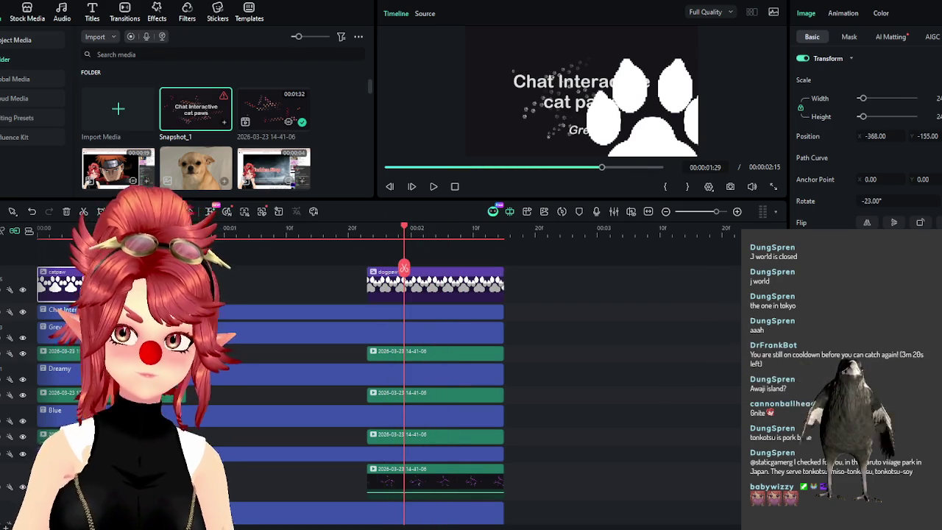
Set the dogpaw paw's position to -368, -155 and reduce its Scale Width
left_click(445, 295)
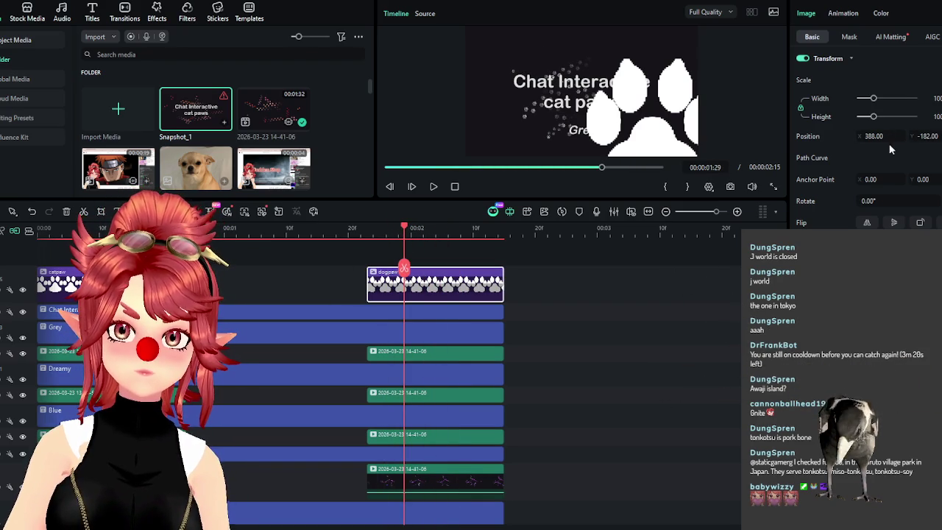
type("68")
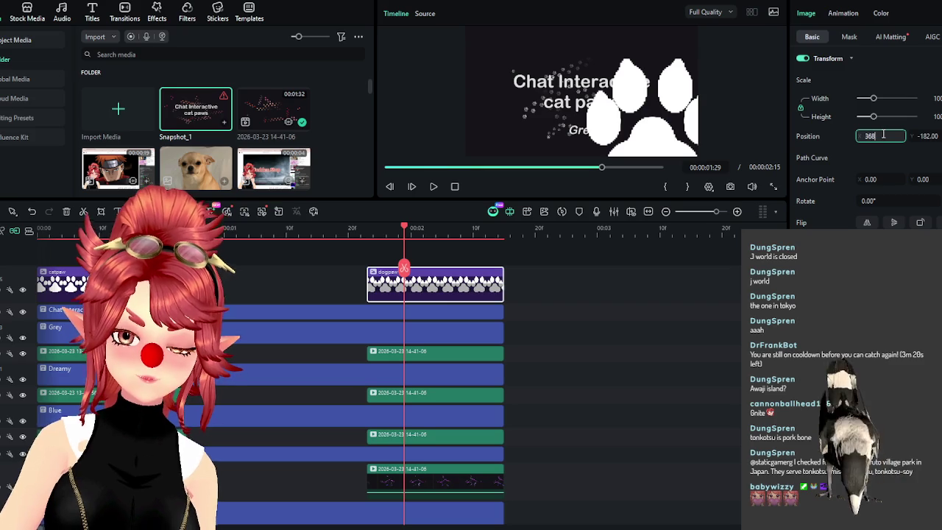
key("Tab")
type("155")
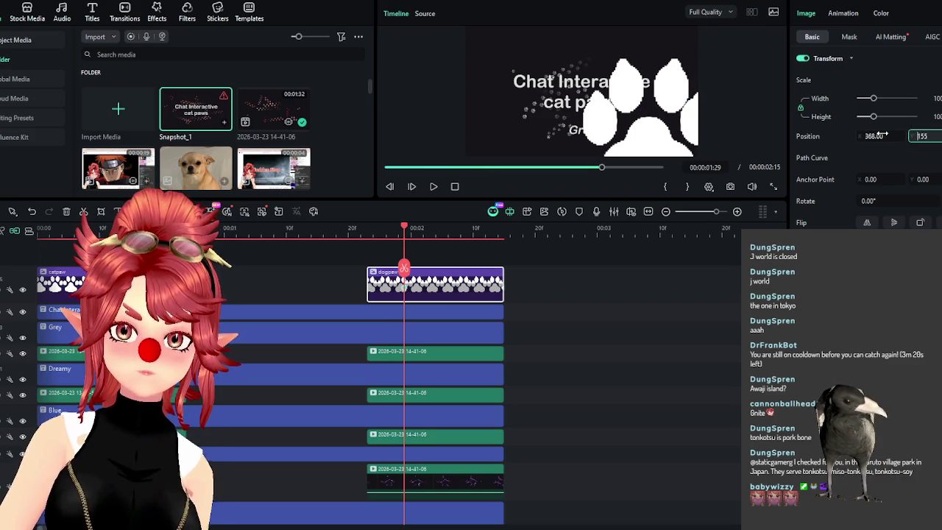
key("Return")
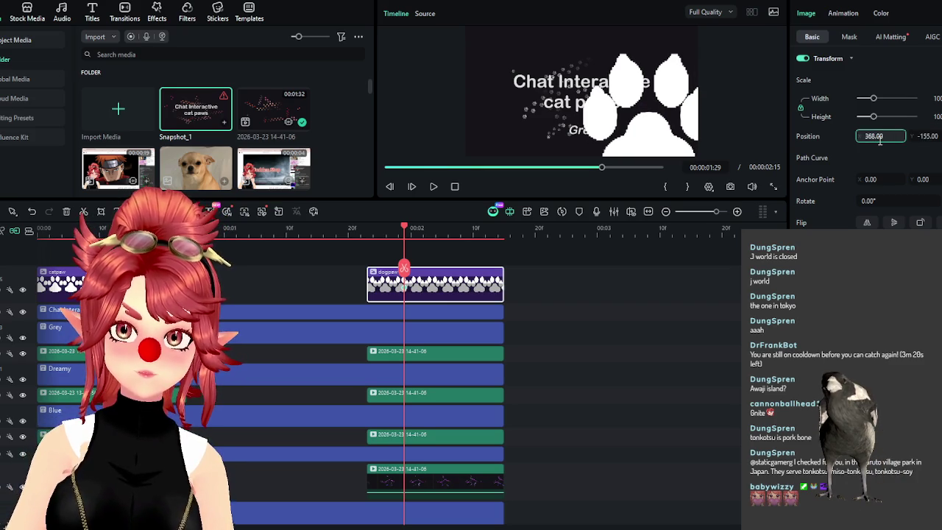
type("-368")
key("Return")
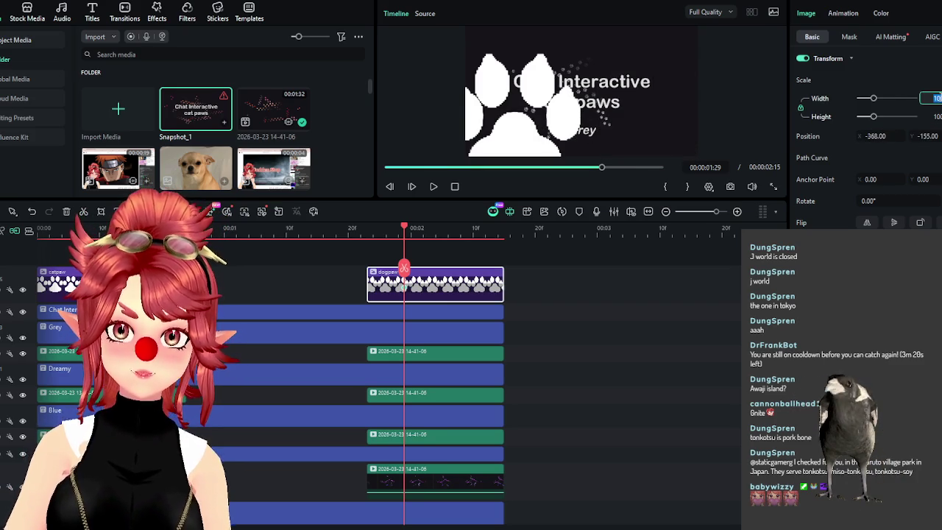
key("Return")
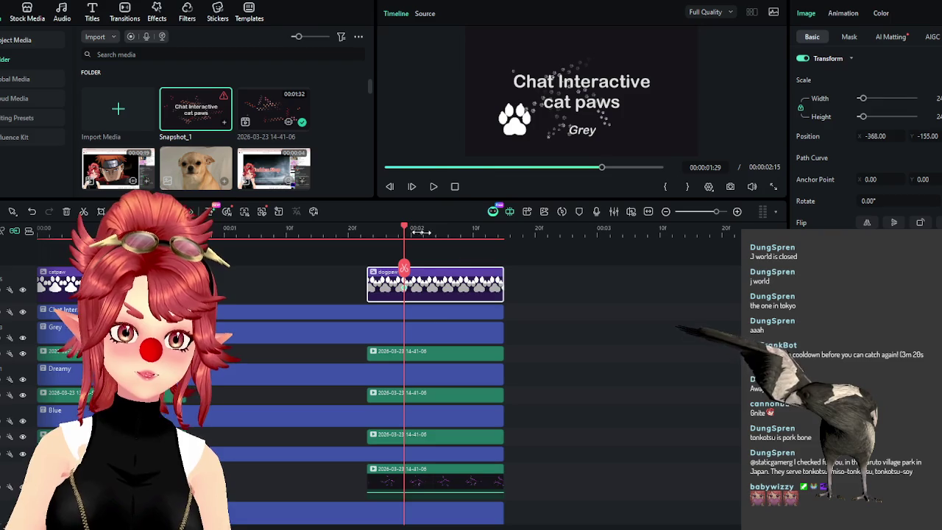
left_click_drag(412, 231, 466, 231)
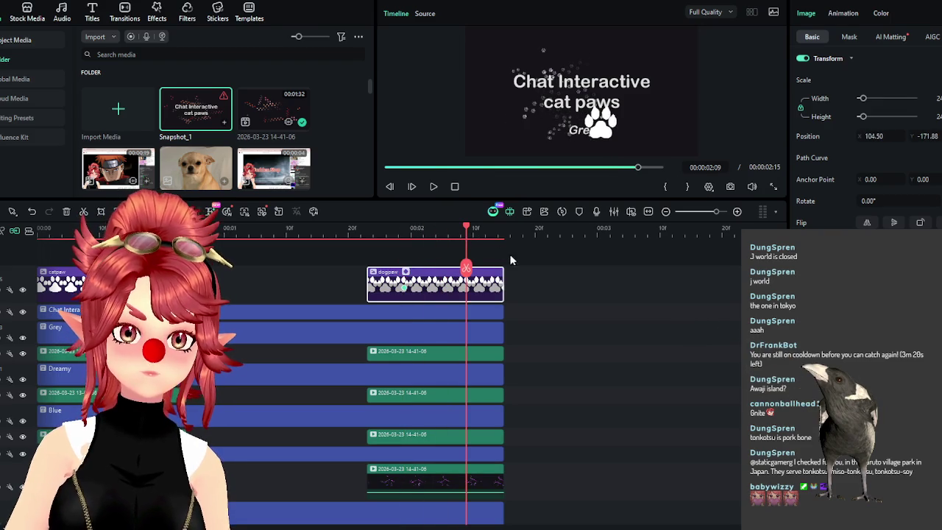
Extend the dogpaw clip so the project runs to 00:00:03:16, then return to 00:00:01:29
left_click_drag(502, 271, 696, 271)
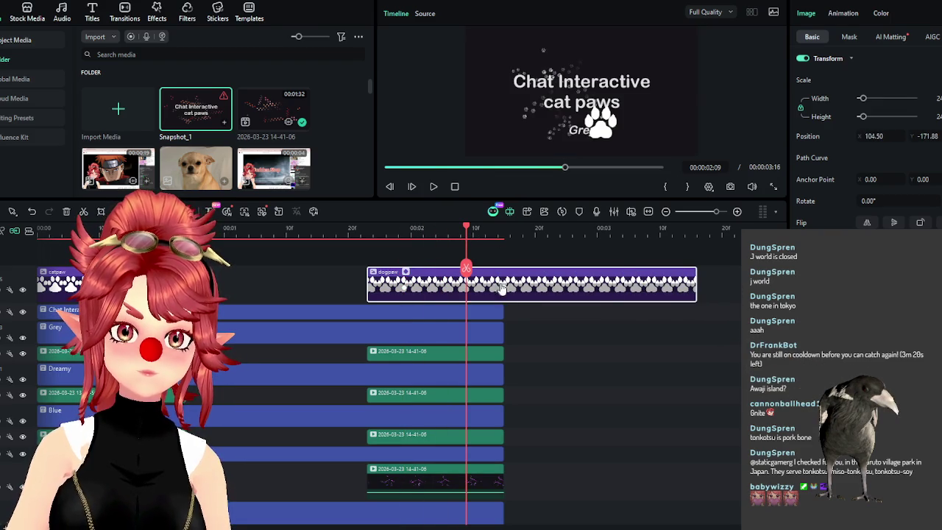
key("Down")
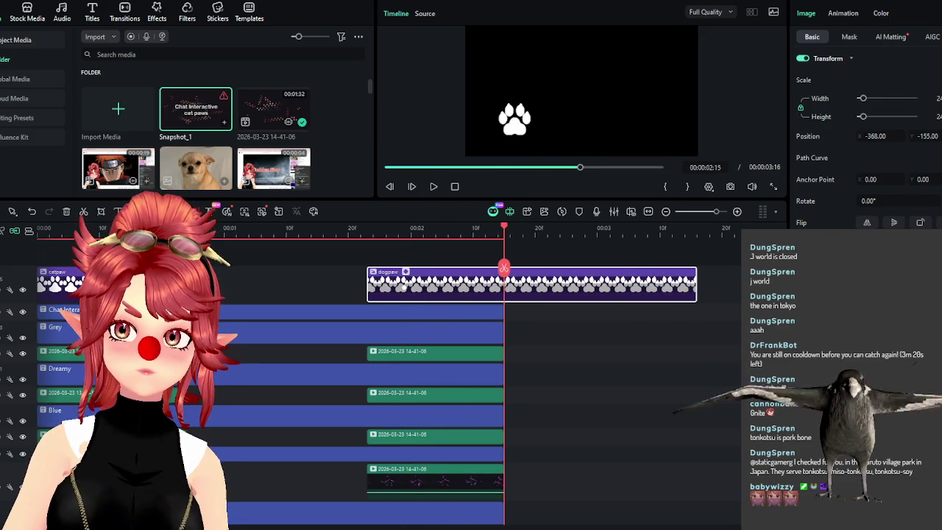
left_click(404, 228)
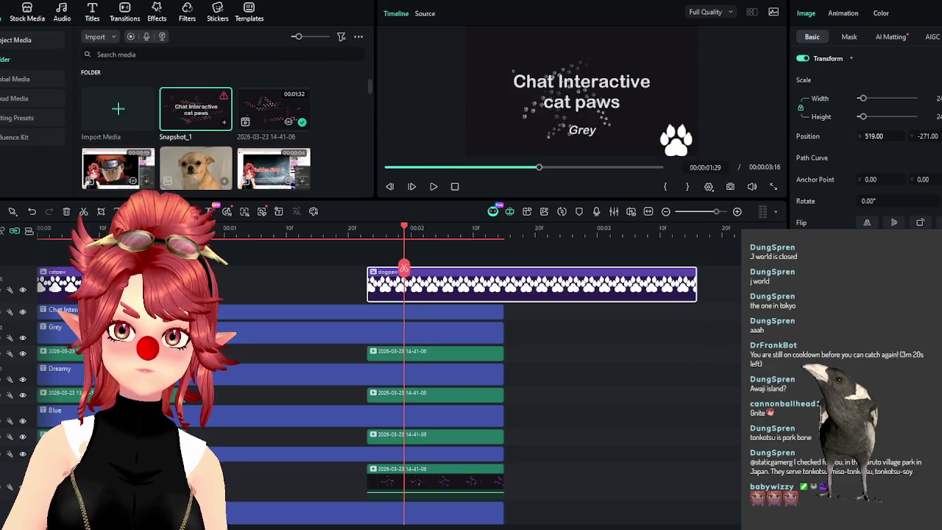
Re-enter the paw's horizontal position as -368
left_click_drag(893, 136, 888, 137)
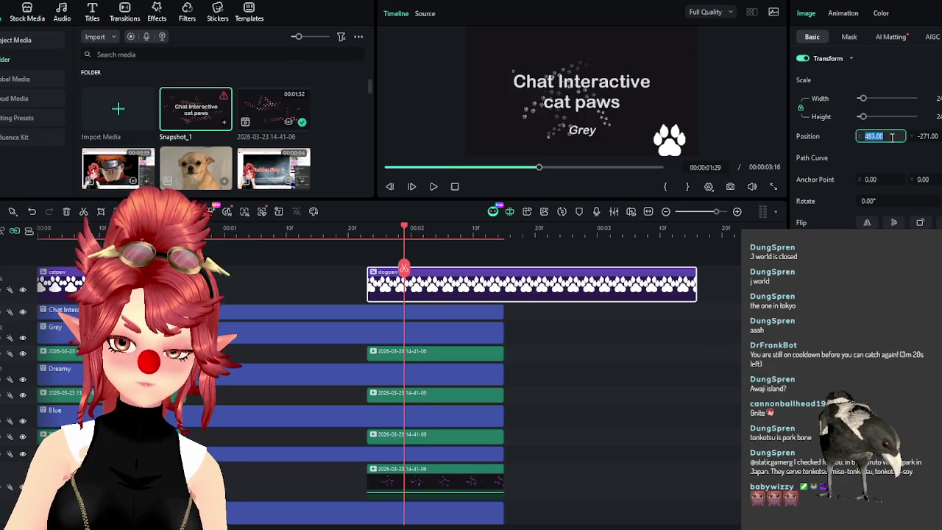
key("BackSpace")
type("8")
key("Return")
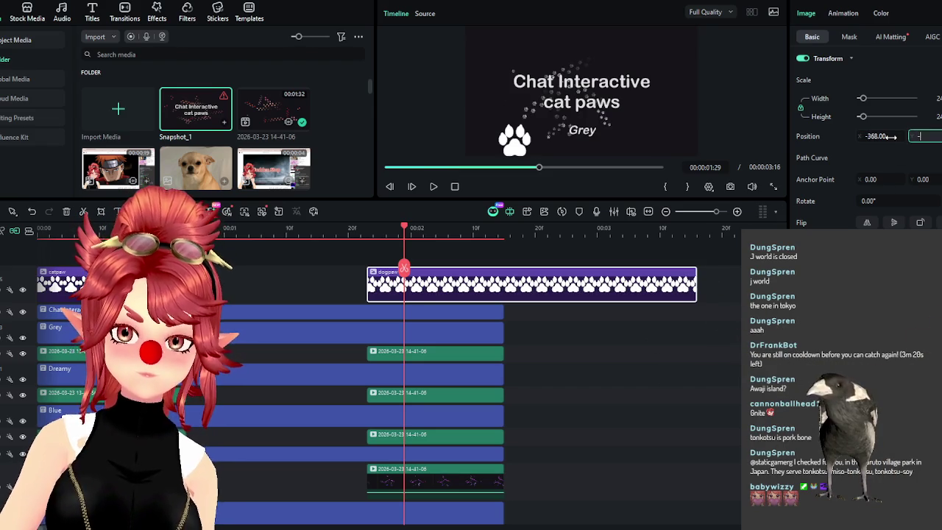
Check the catpaw's rotation and give the dogpaw paw the same -23° rotation
left_click(404, 295)
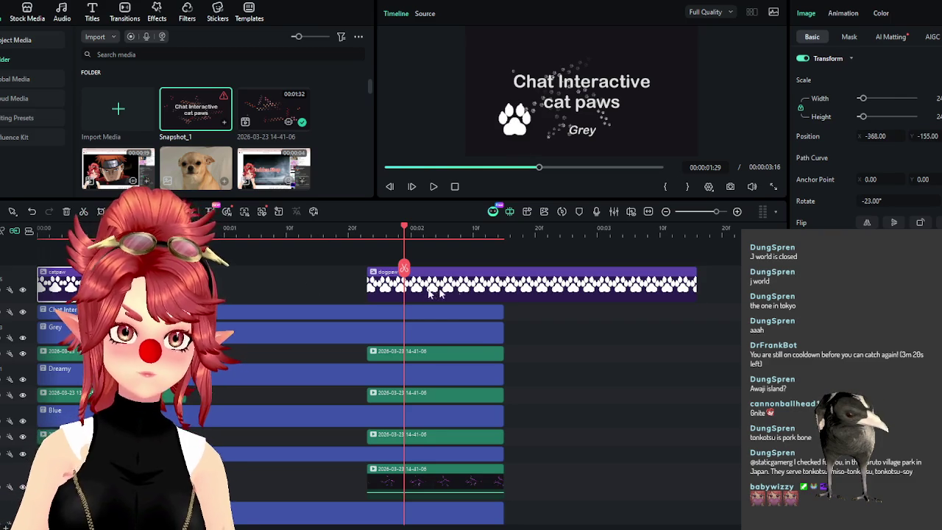
left_click(471, 292)
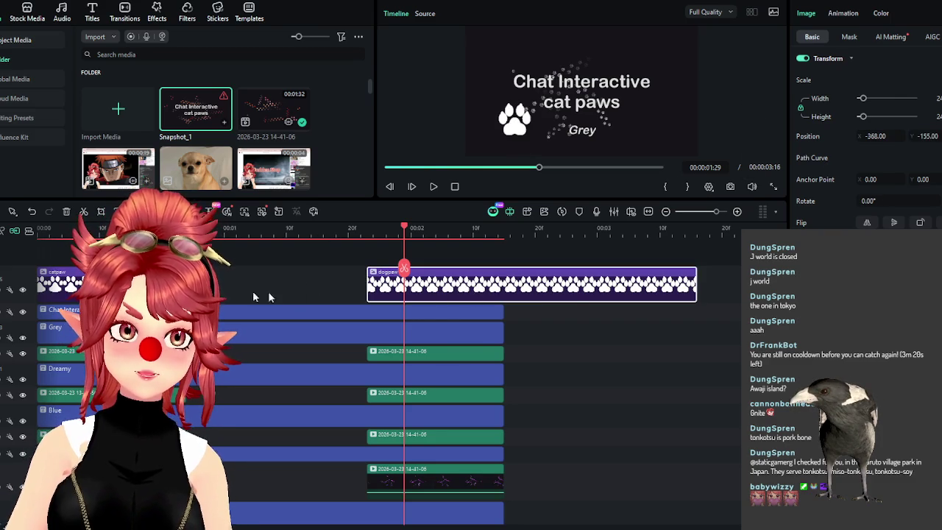
left_click(889, 203)
type("-23")
key("Return")
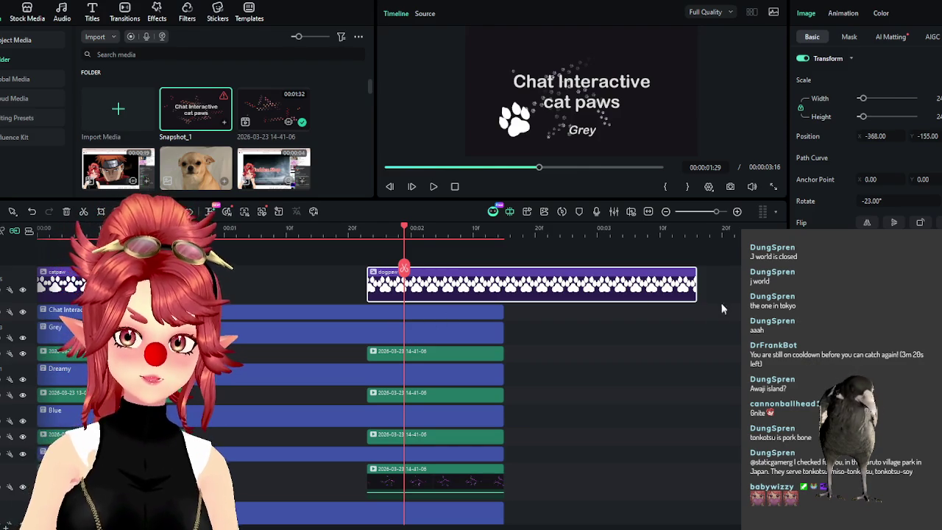
Trim the dogpaw and Chat Interactive title clips so both end at 00:00:02:15
left_click_drag(684, 284, 504, 283)
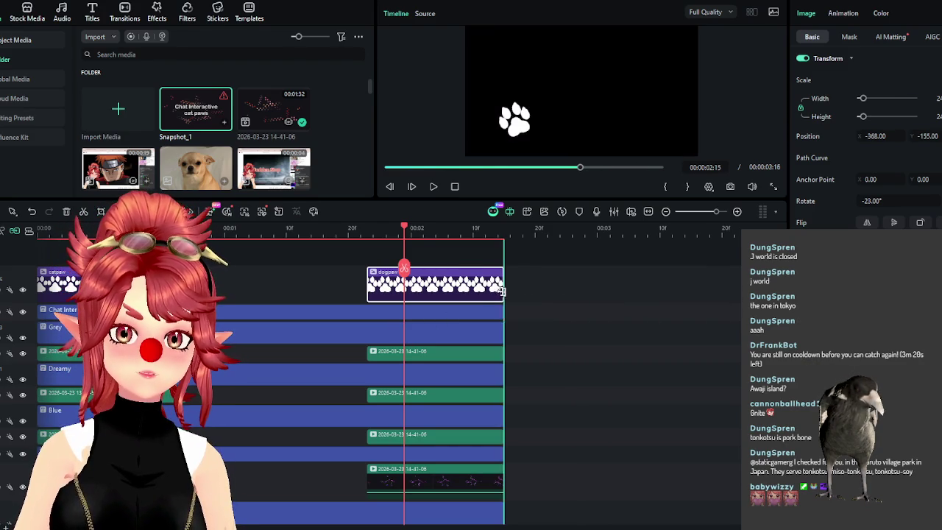
left_click_drag(373, 232, 417, 229)
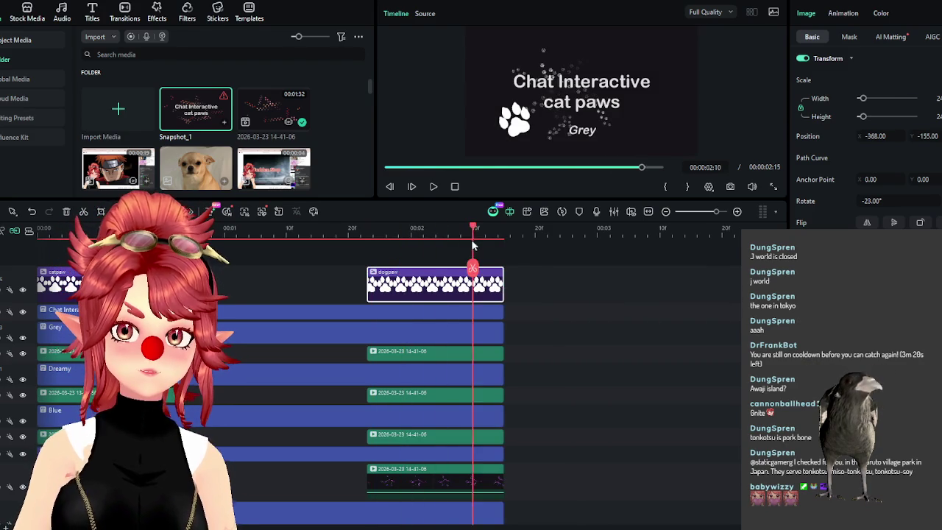
left_click(563, 310)
left_click(479, 315)
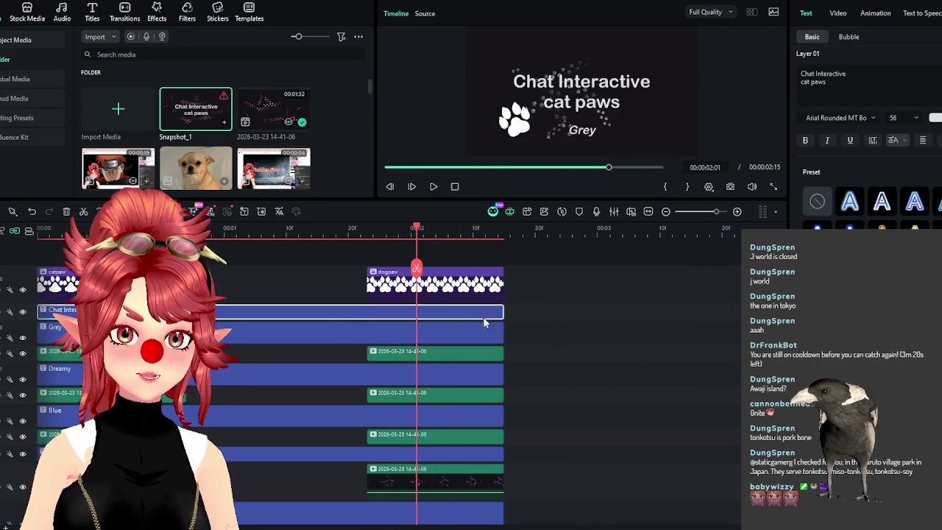
mouse_move(503, 313)
left_mouse_down()
mouse_move(311, 301)
mouse_move(78, 310)
left_mouse_up()
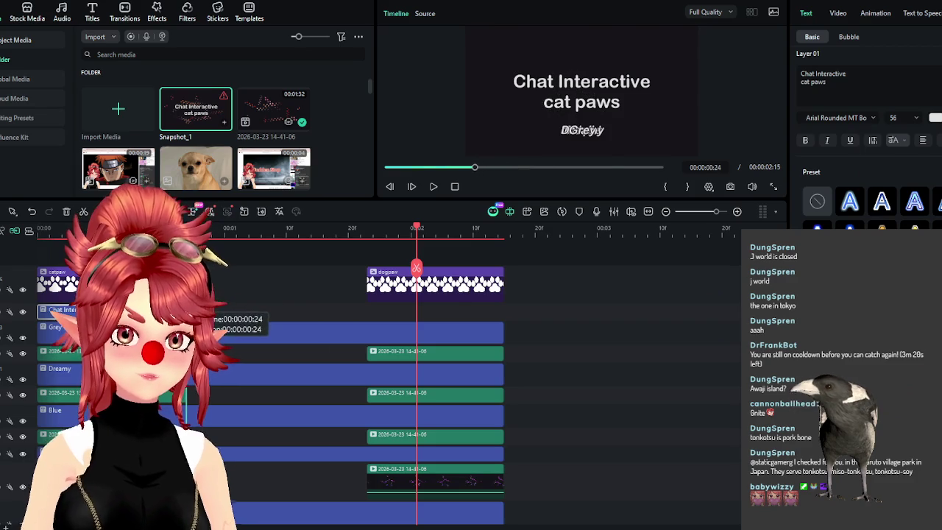
key("ctrl+v")
left_click_drag(405, 321, 354, 315)
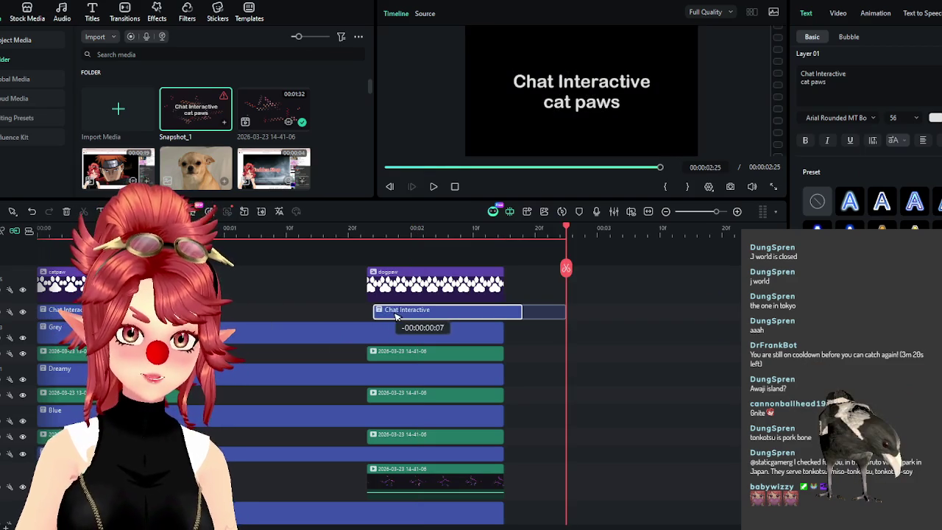
Save a grey_light PNG snapshot of the Grey title frame to the english folder
left_click(431, 230)
mouse_move(504, 310)
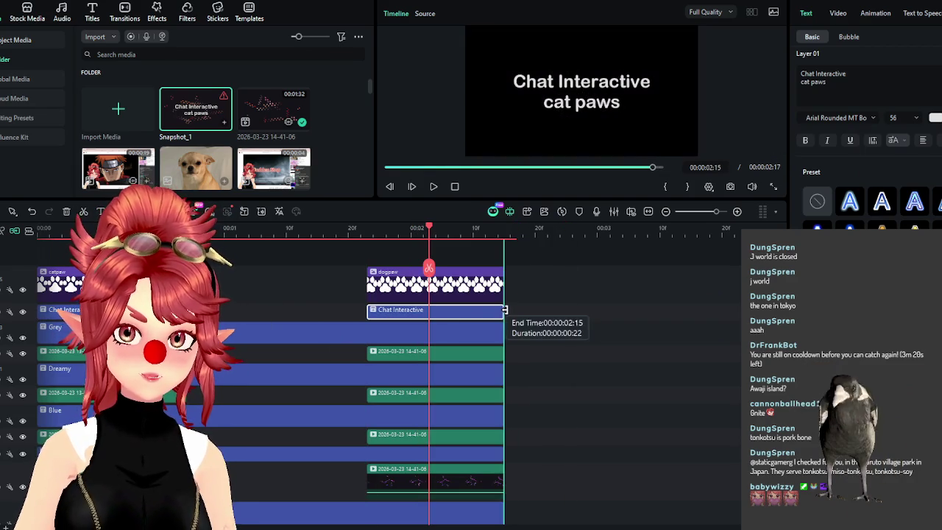
key("ctrl+alt+s")
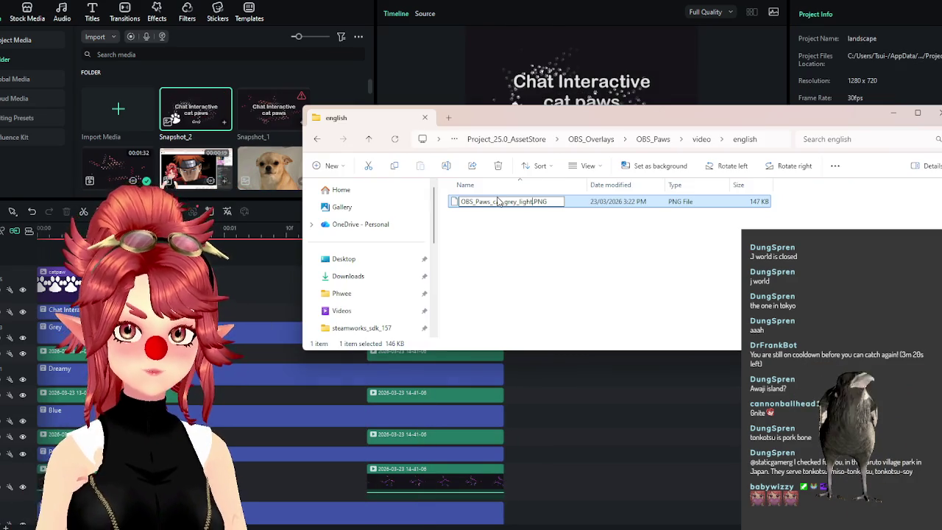
key("alt+Tab")
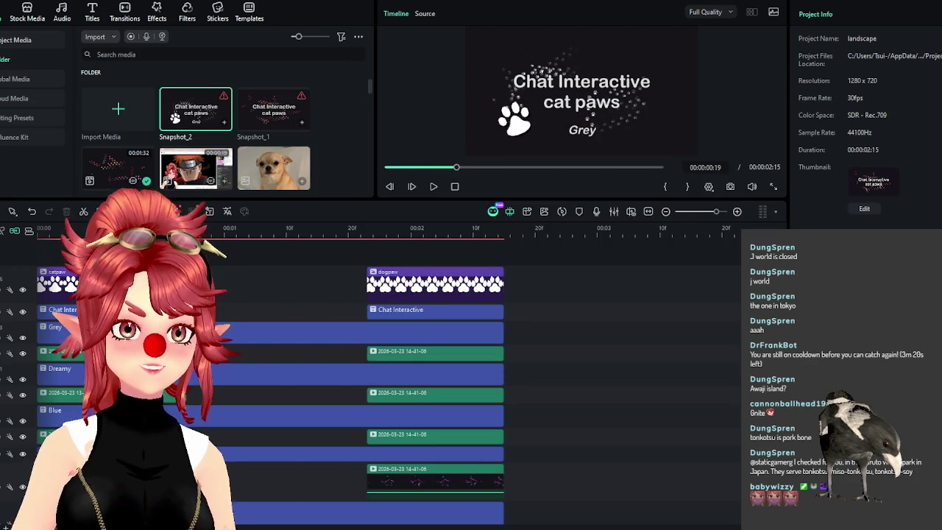
key("Right")
key("Right")
key("Right")
Limit the clip range to the 24-frame opening title section and open the export settings
right_click(212, 270)
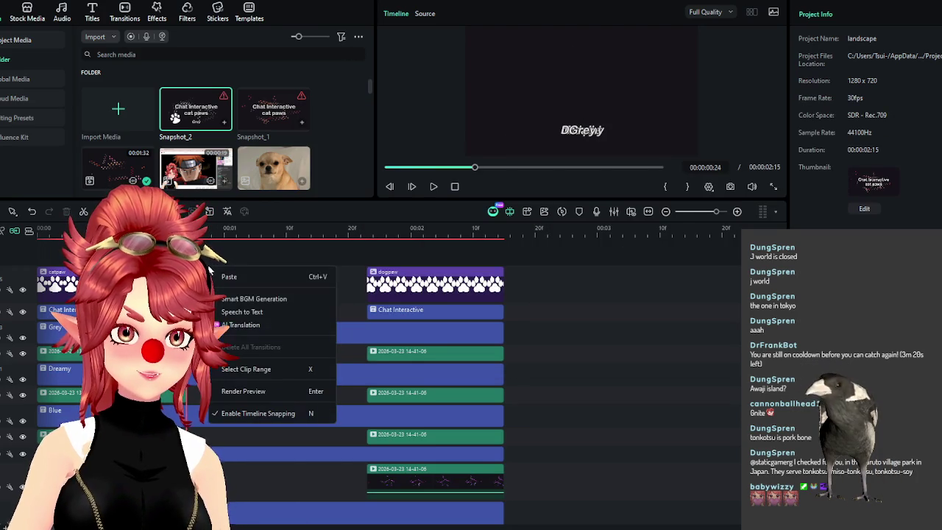
left_click(244, 370)
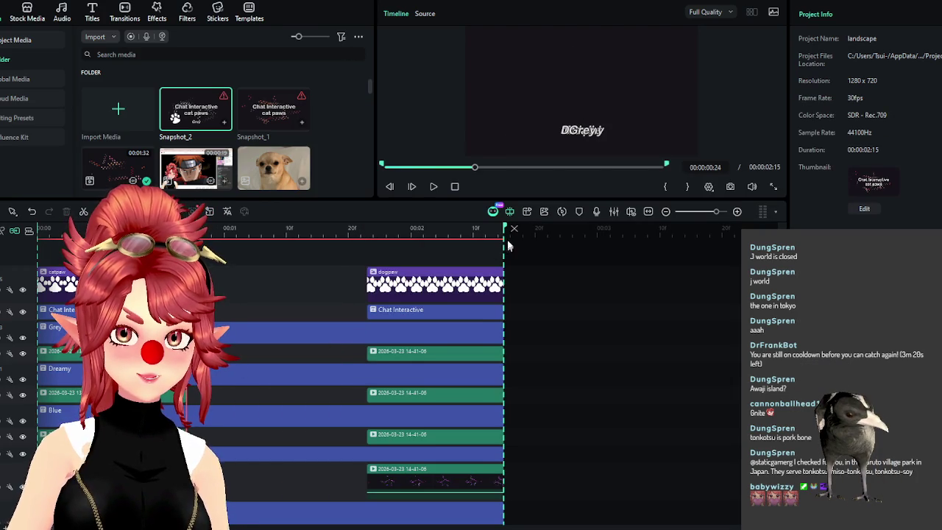
scroll(420, 229, "down", 3)
scroll(420, 228, "up", 3)
left_click_drag(608, 229, 219, 229)
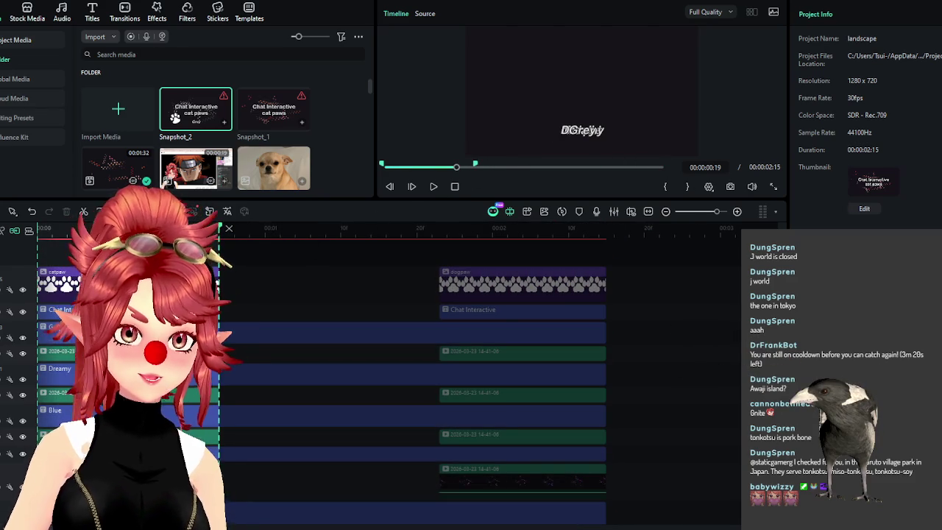
left_click(924, 3)
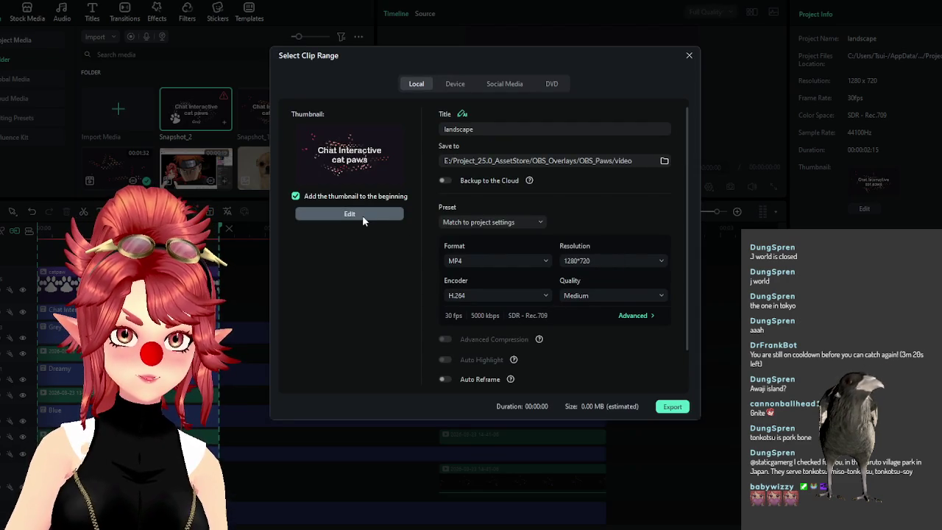
Look at the thumbnail editor, switch the format to GIF, and close export without exporting
left_click(351, 214)
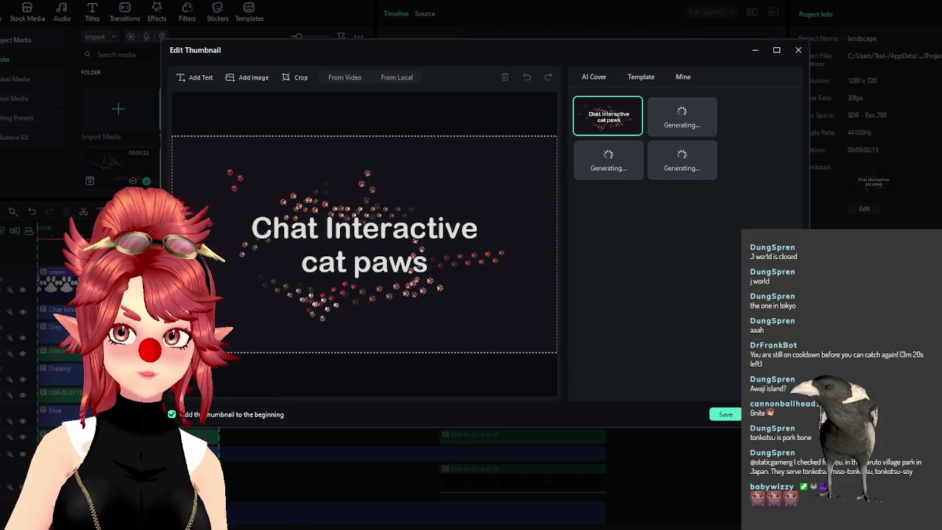
left_click(798, 49)
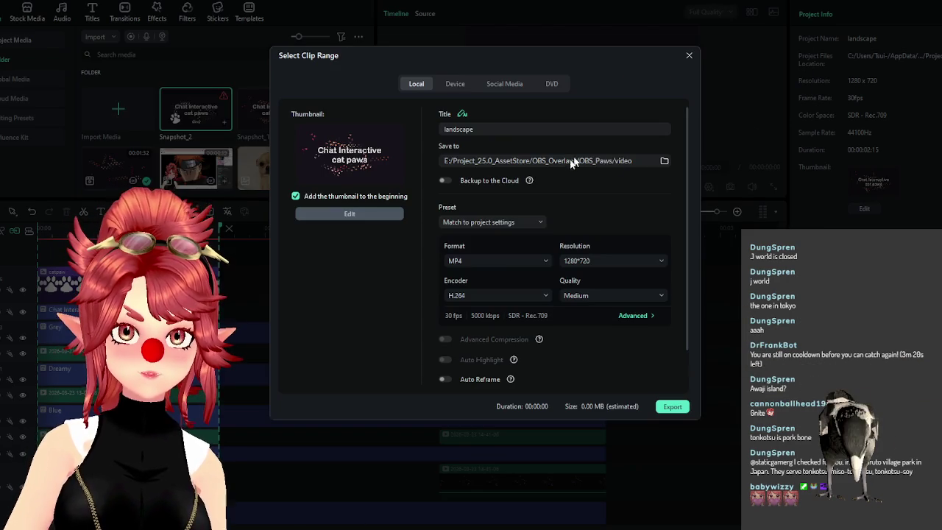
left_click(498, 261)
scroll(484, 384, "down", 3)
left_click(471, 332)
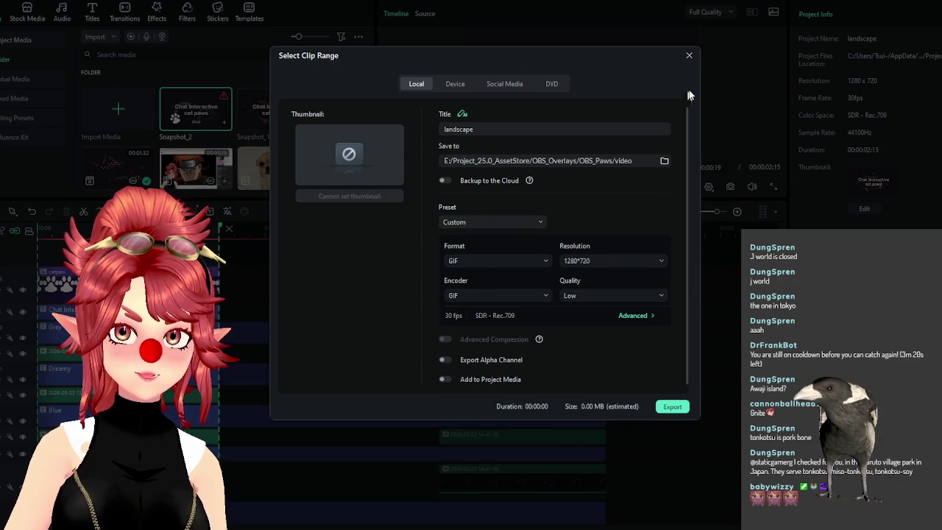
left_click(689, 55)
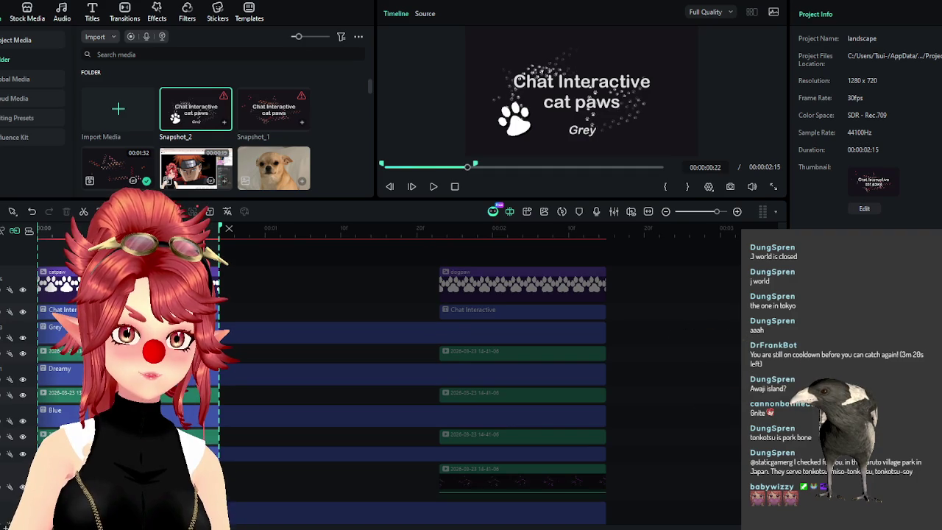
key("ctrl+a")
scroll(410, 414, "down", 4)
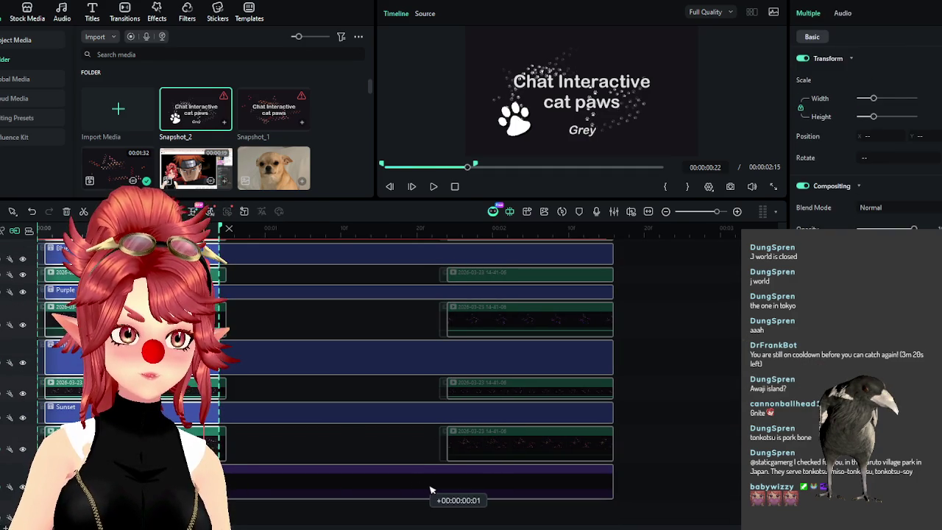
left_click(334, 428)
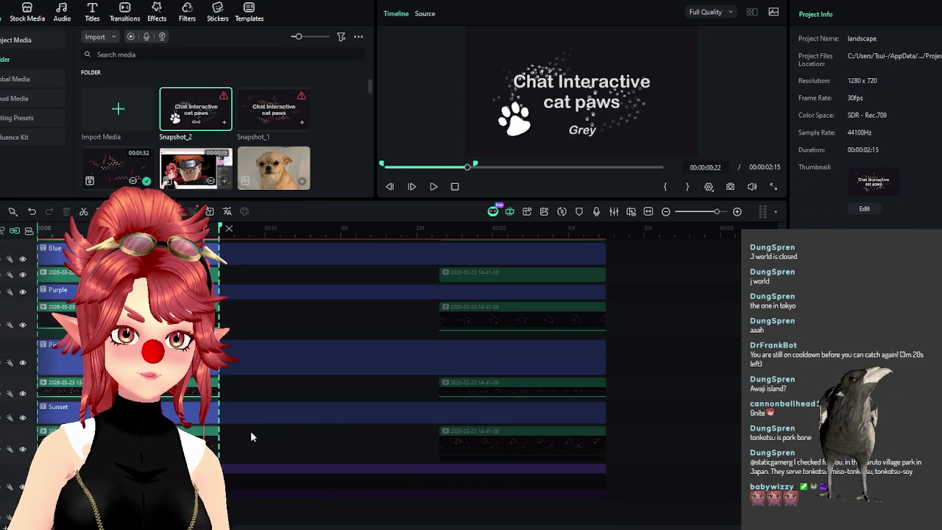
scroll(263, 439, "up", 4)
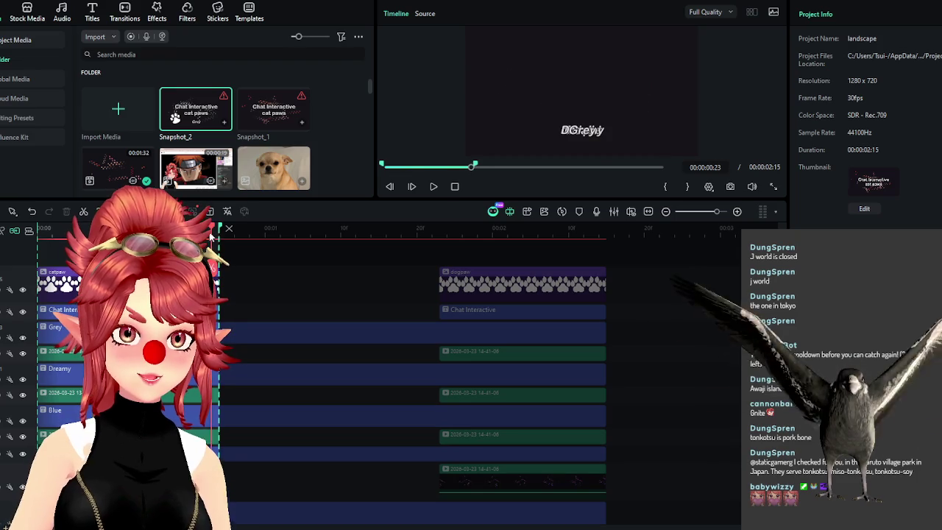
scroll(264, 404, "down", 2)
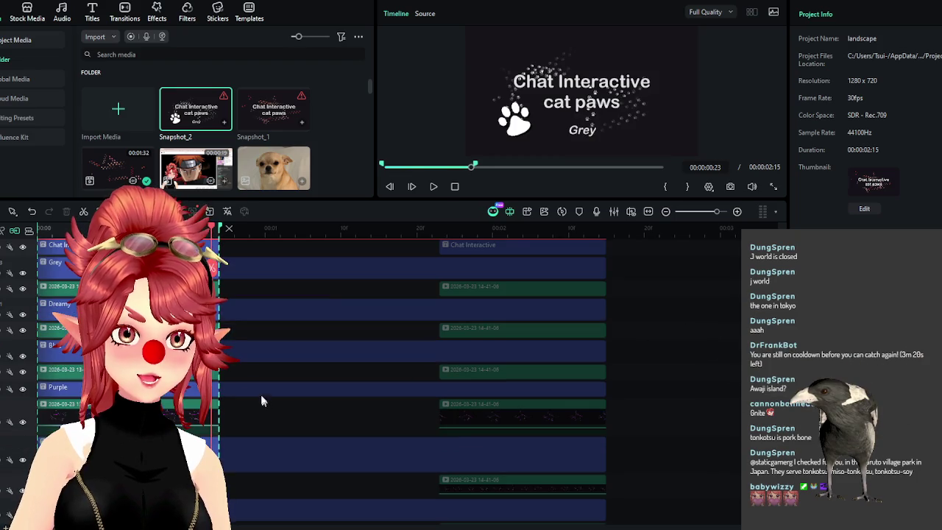
left_click_drag(192, 284, 193, 425)
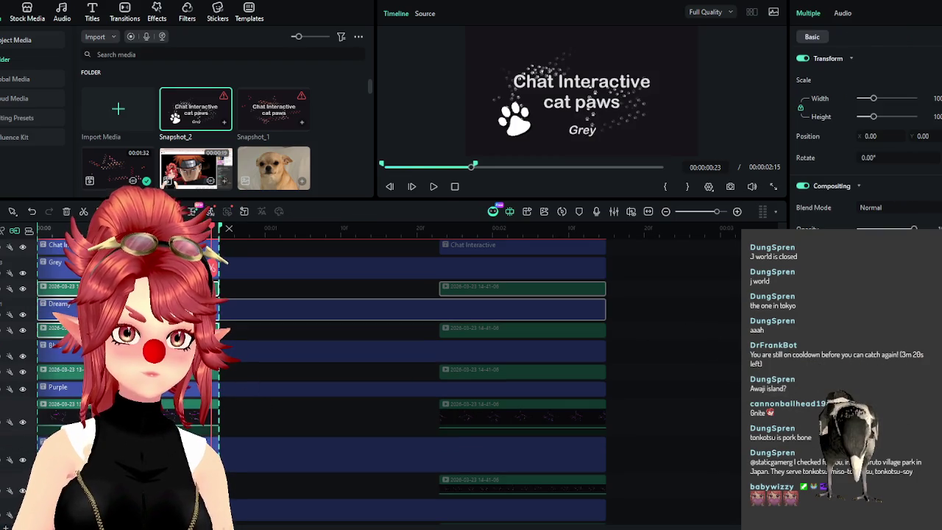
scroll(290, 441, "down", 2)
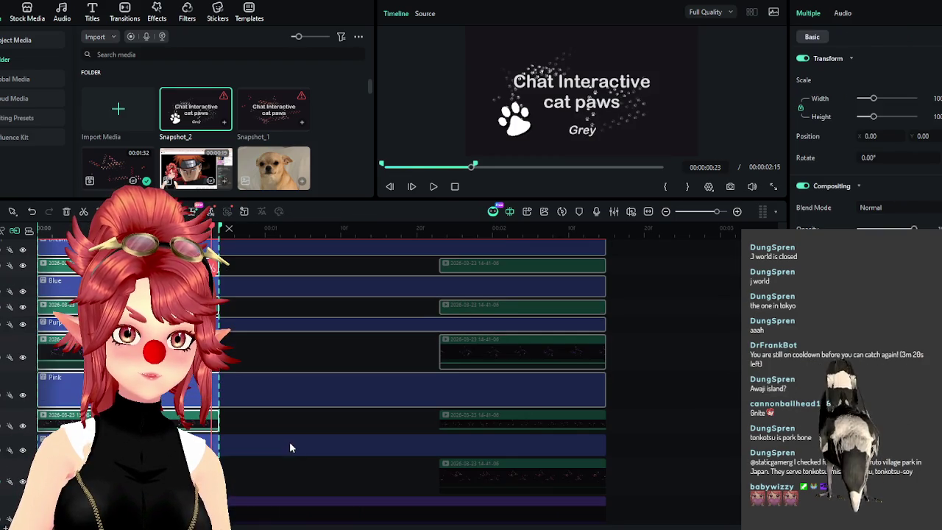
scroll(264, 473, "up", 1)
scroll(242, 412, "up", 1)
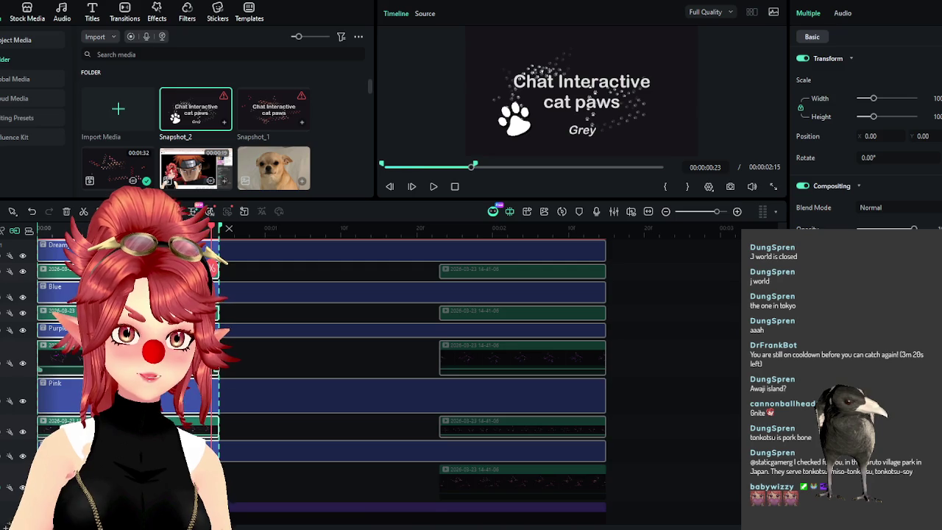
scroll(228, 361, "up", 1)
scroll(219, 321, "up", 1)
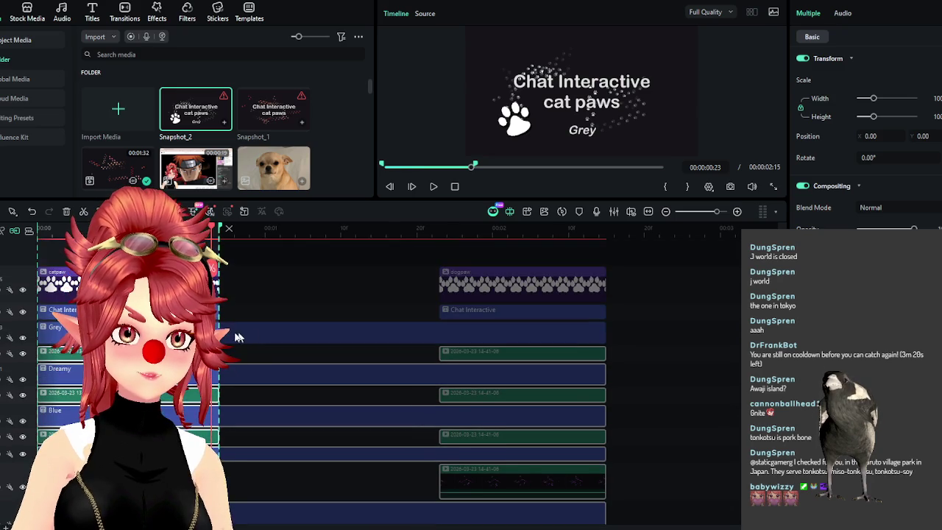
scroll(213, 353, "down", 1)
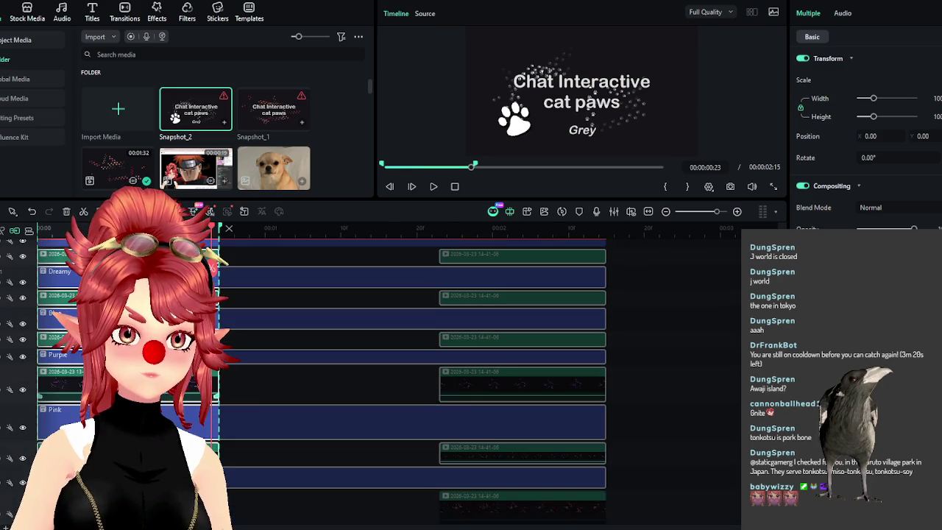
scroll(276, 414, "down", 1)
scroll(276, 414, "down", 1)
scroll(276, 414, "down", 1)
left_click(276, 415)
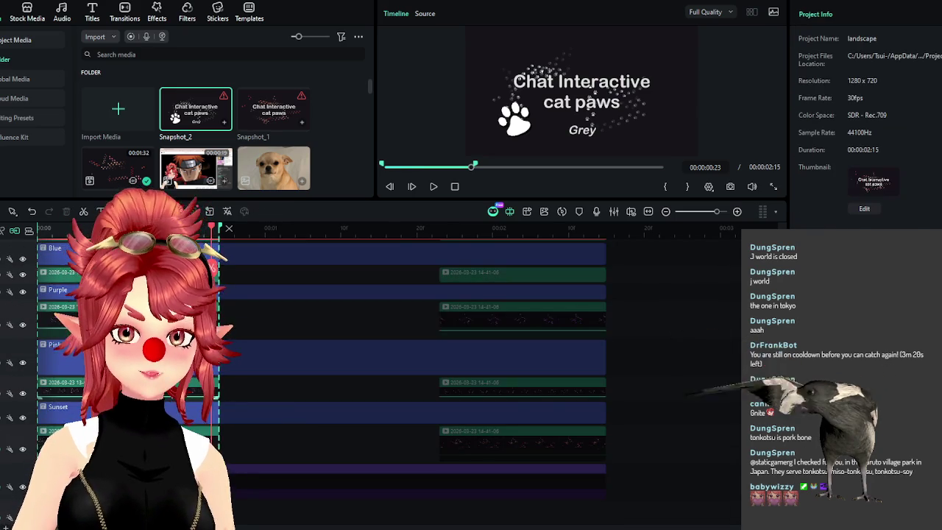
scroll(276, 415, "up", 1)
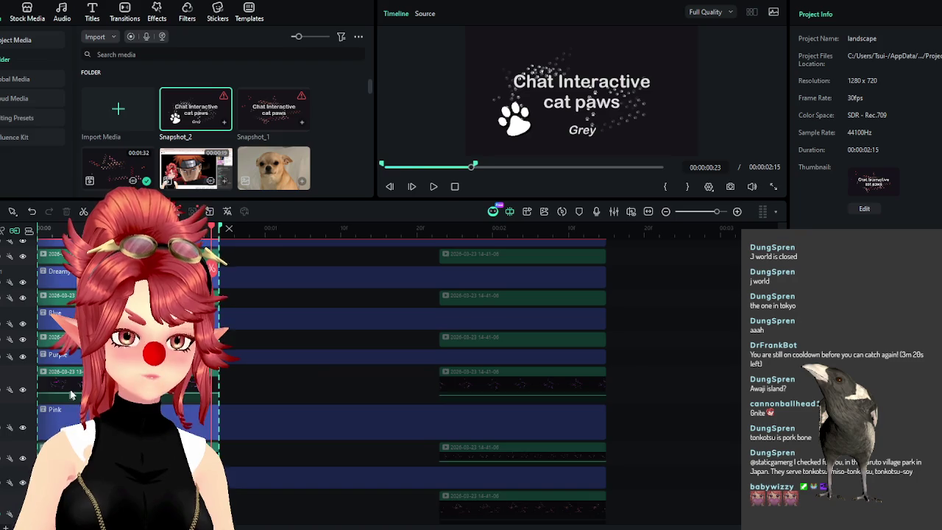
scroll(240, 370, "up", 2)
scroll(240, 371, "up", 2)
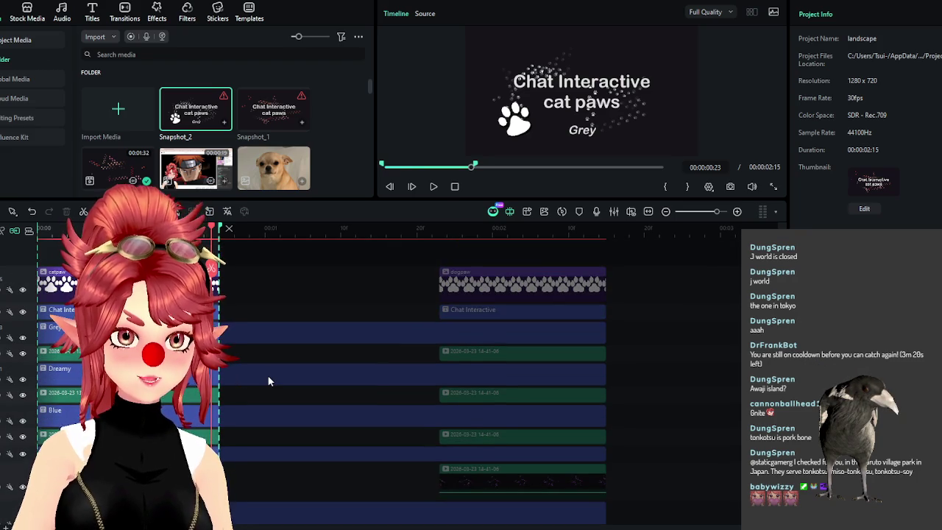
scroll(255, 390, "down", 3)
scroll(254, 389, "up", 3)
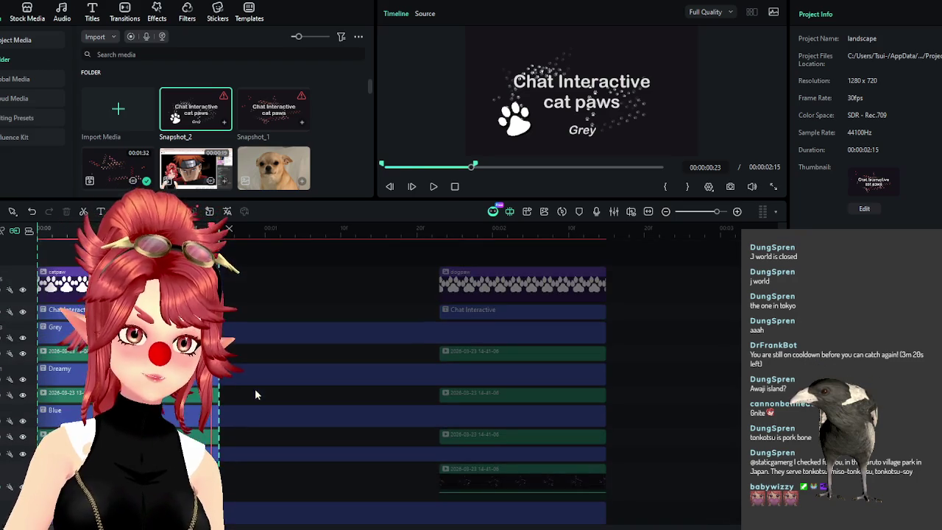
Move the green snapshot clip onto the Chat Interactive track after the title cards
left_click(527, 328)
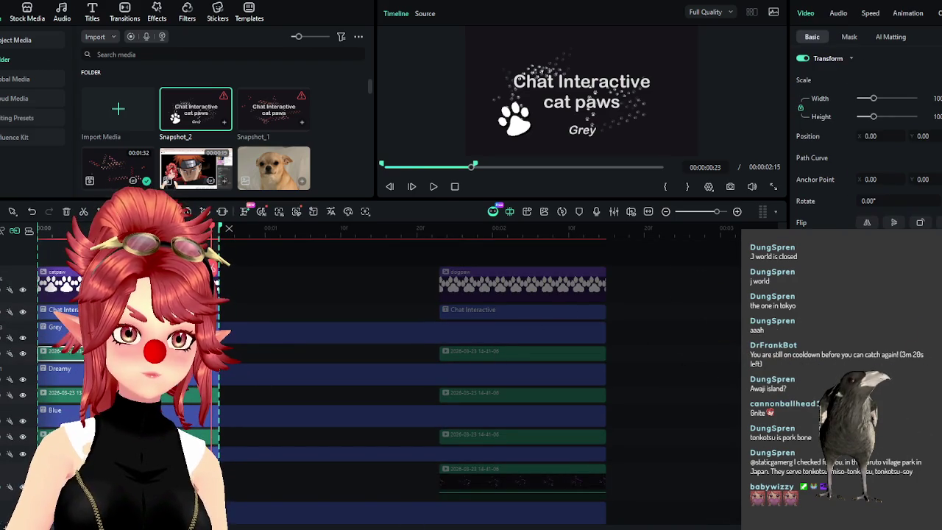
left_click(497, 353)
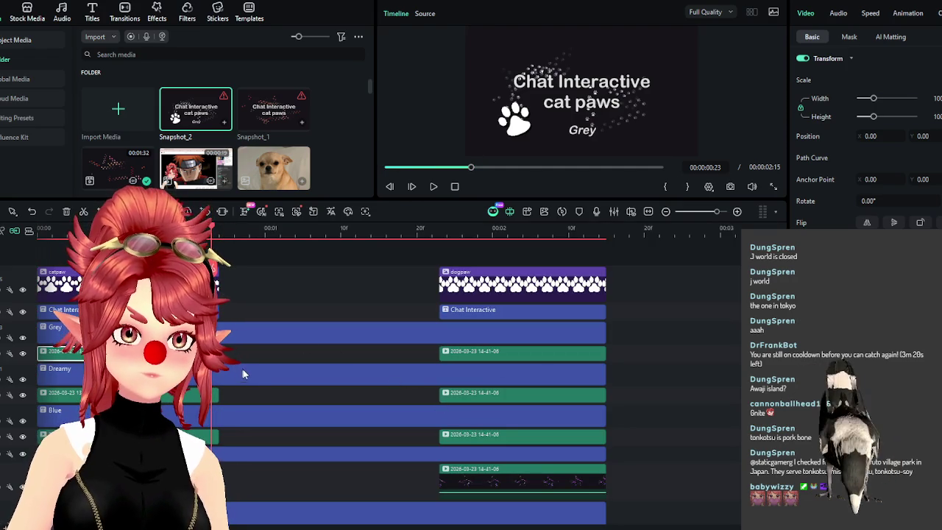
left_click_drag(218, 354, 332, 353)
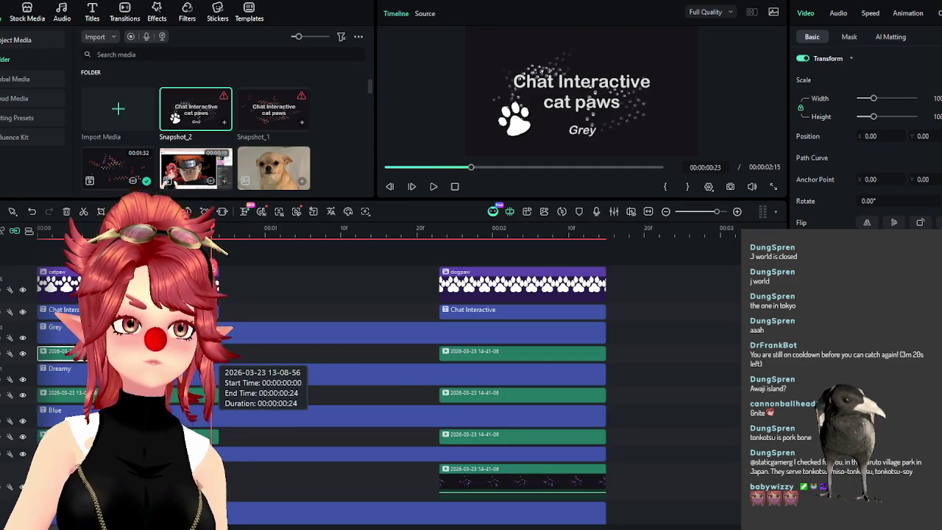
left_click(219, 232)
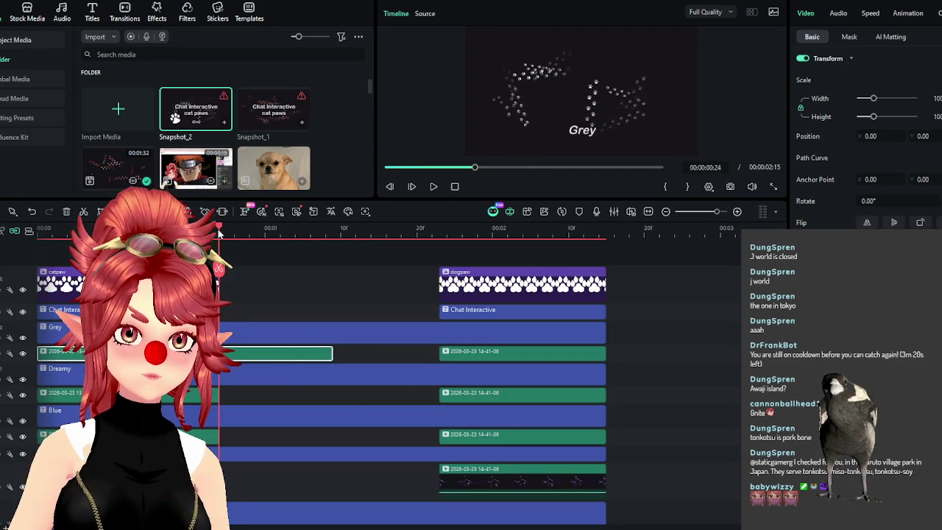
mouse_move(250, 355)
left_mouse_down()
mouse_move(670, 313)
mouse_move(652, 313)
left_mouse_up()
left_click(658, 232)
Adjust the snapshot clip by trimming its start and extending its end
key("ctrl+equal")
key("ctrl+equal")
left_click_drag(568, 312, 731, 311)
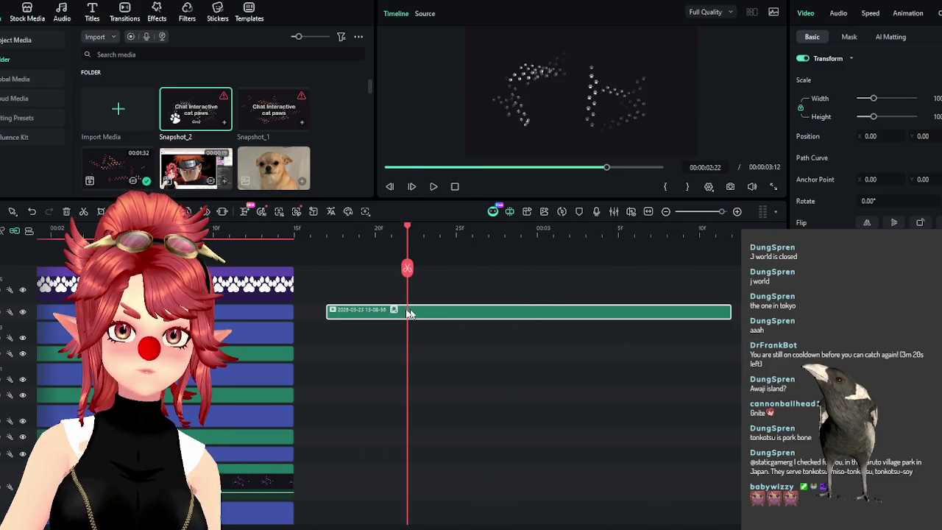
left_click_drag(328, 311, 568, 311)
mouse_move(663, 312)
left_mouse_down()
mouse_move(515, 305)
mouse_move(487, 334)
left_mouse_up()
key("ctrl+minus")
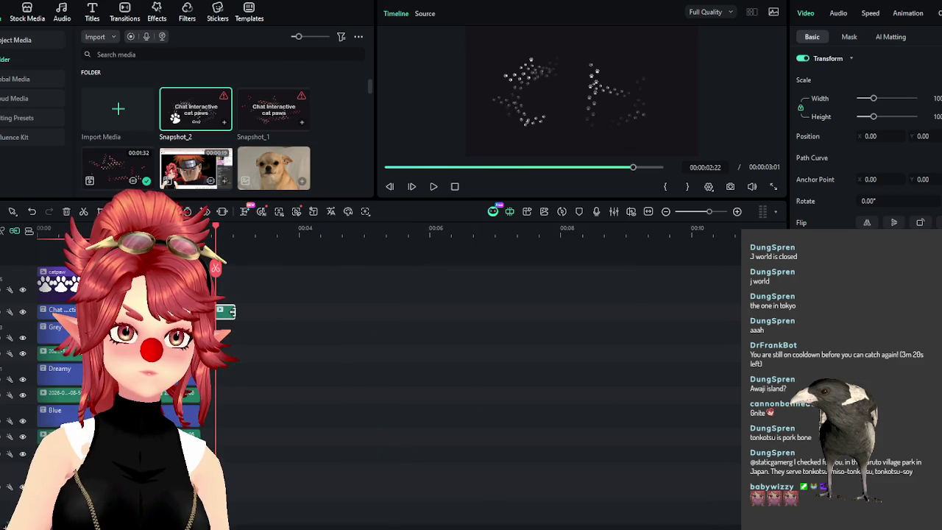
left_click_drag(267, 309, 549, 311)
left_click_drag(421, 233, 493, 232)
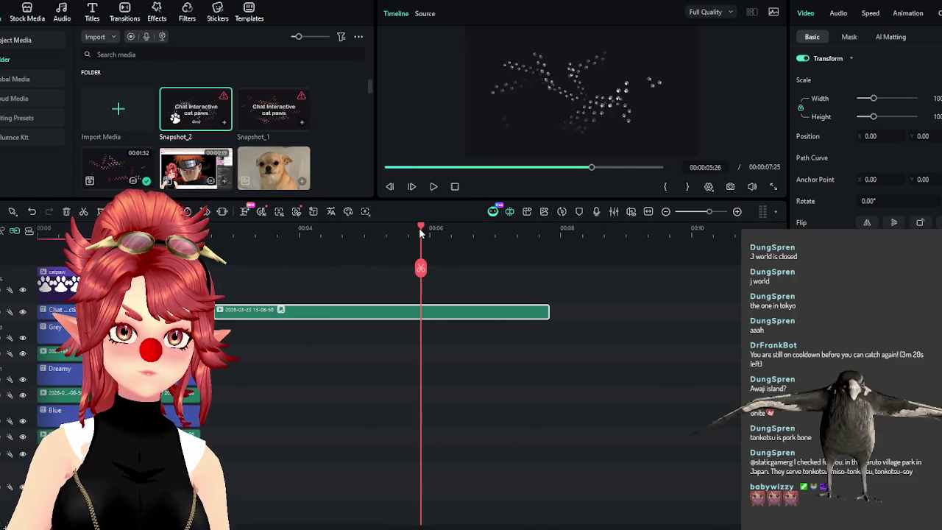
left_click(505, 242)
left_click_drag(549, 311, 719, 311)
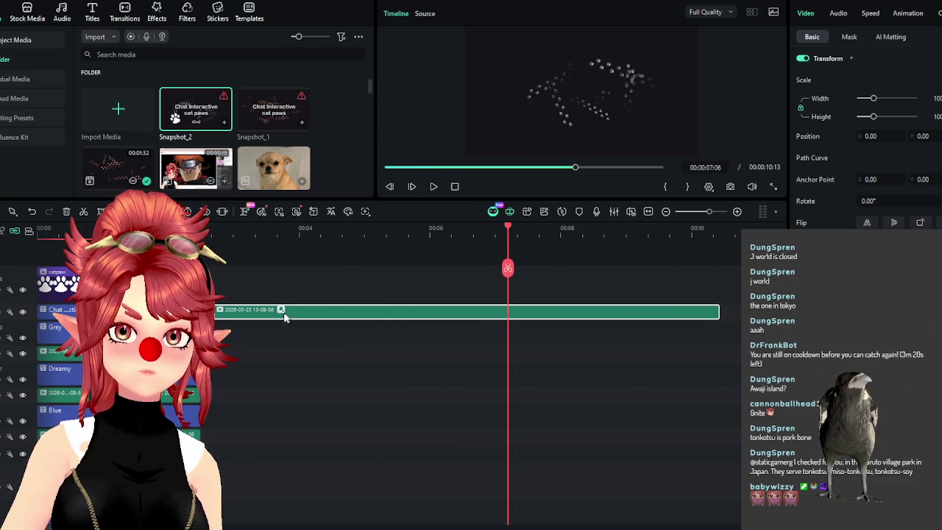
left_click_drag(217, 312, 525, 311)
Stretch the snapshot clip past a minute, then cut it back to a shorter piece
left_click_drag(587, 311, 325, 312)
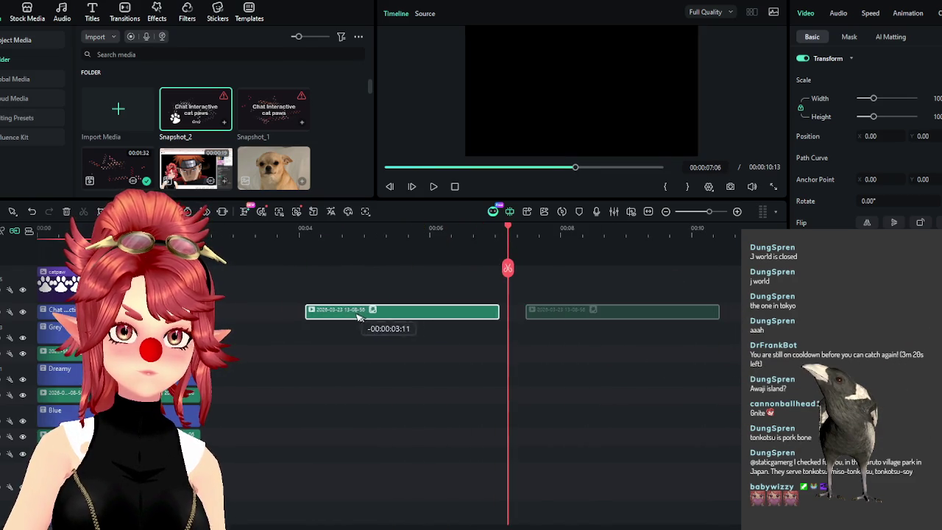
left_click_drag(454, 310, 702, 310)
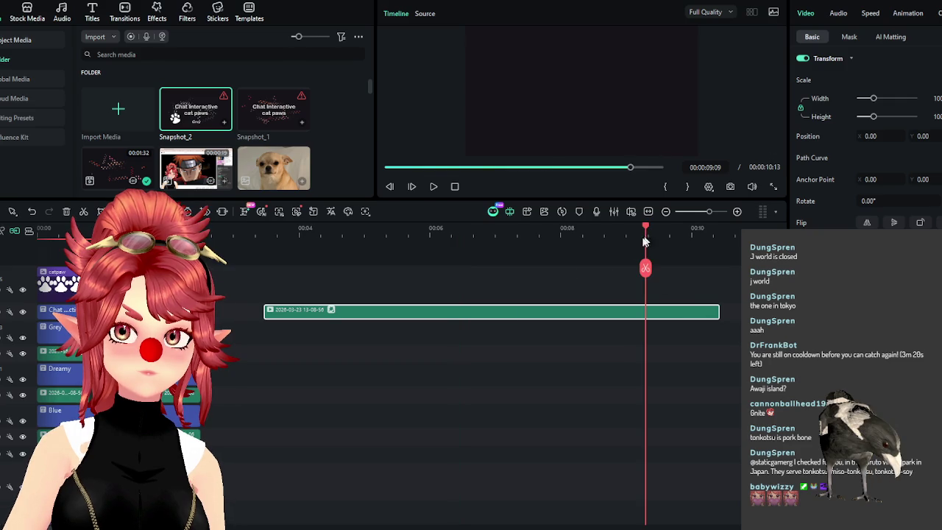
left_click_drag(265, 315, 739, 310)
left_click_drag(281, 311, 685, 311)
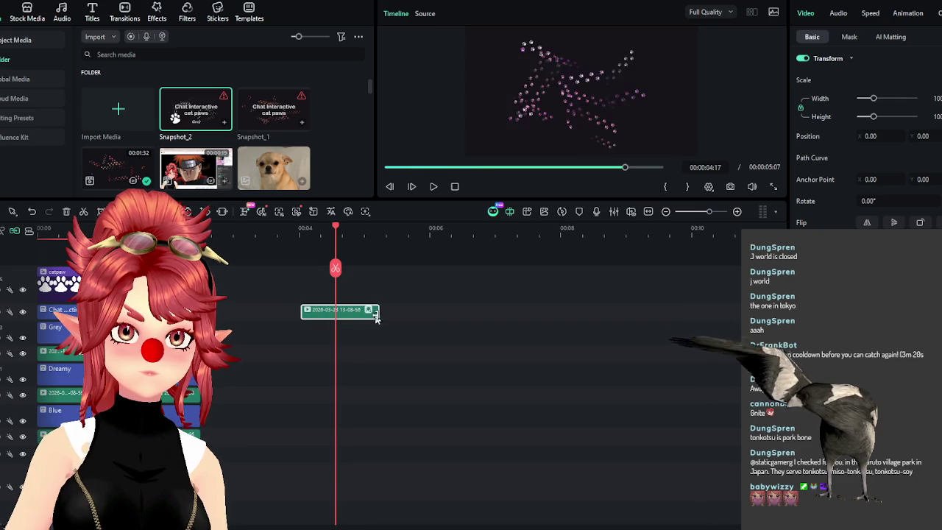
left_click_drag(397, 311, 736, 312)
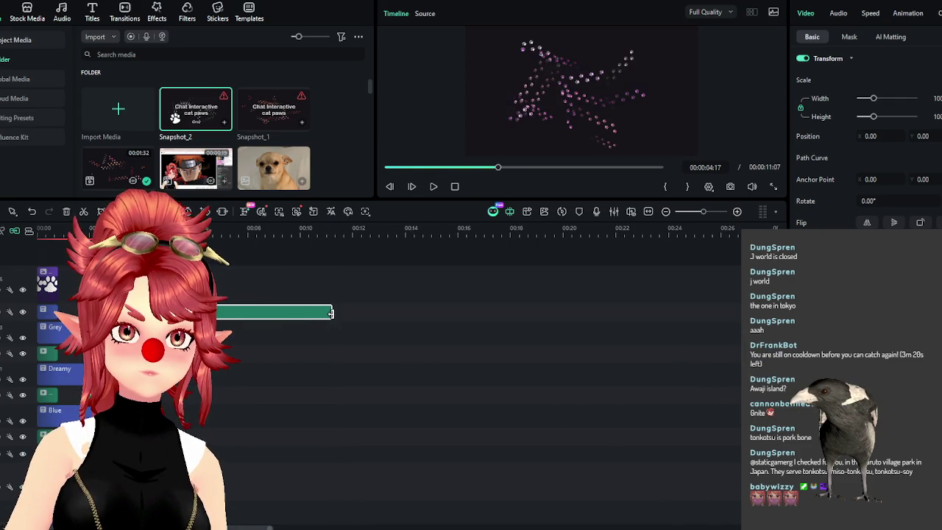
left_click_drag(328, 312, 735, 312)
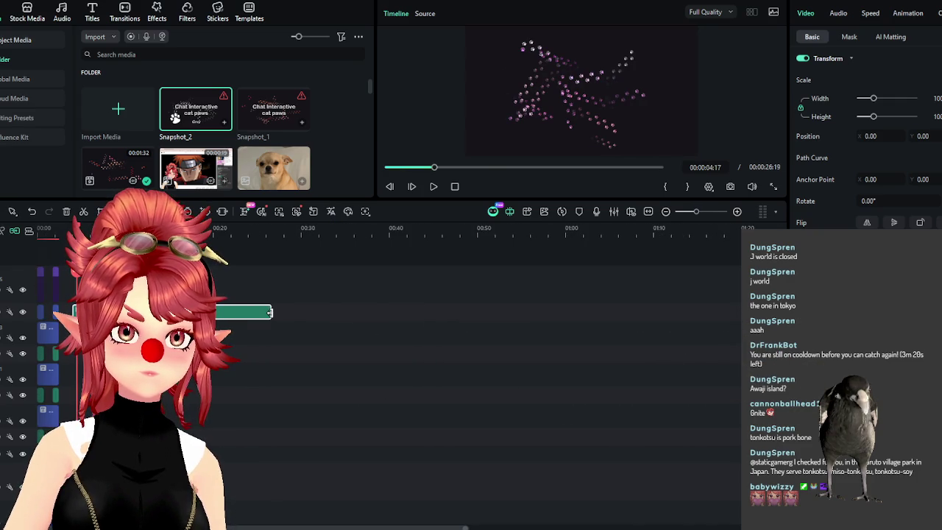
left_click_drag(269, 312, 740, 312)
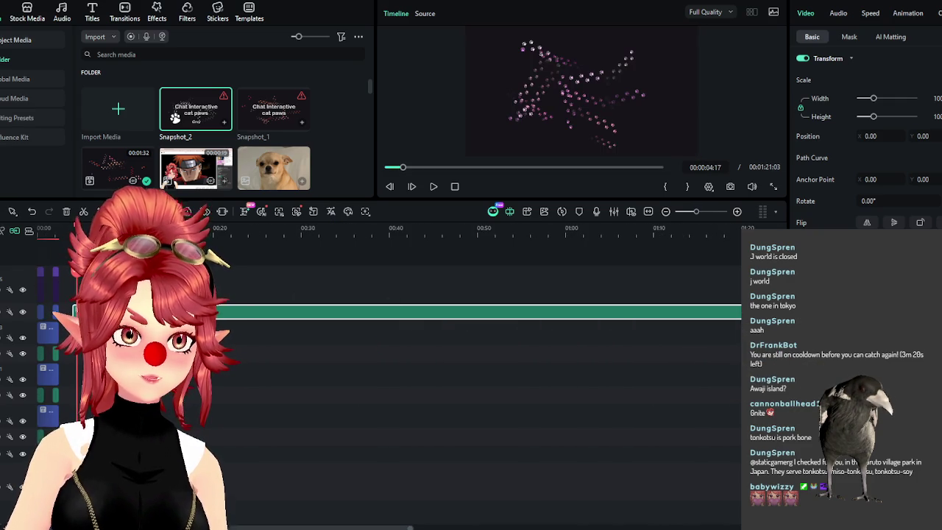
left_click_drag(76, 312, 736, 312)
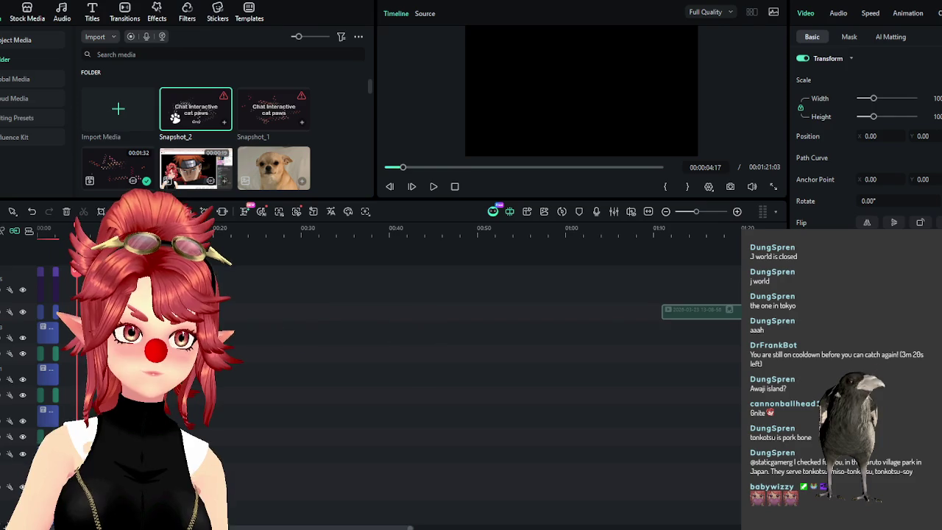
left_click(119, 228)
Zoom the timeline to fit and shorten the snapshot clip from both ends
key("shift+z")
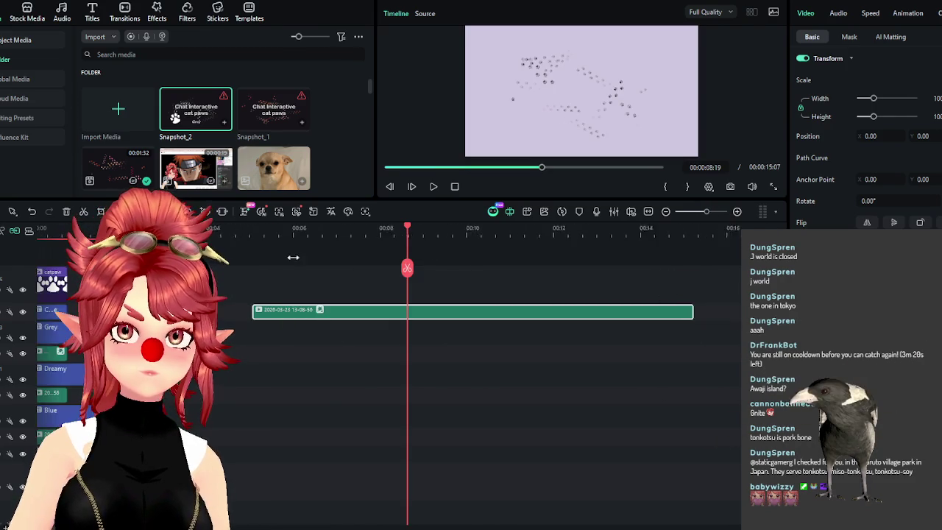
left_click_drag(241, 312, 451, 312)
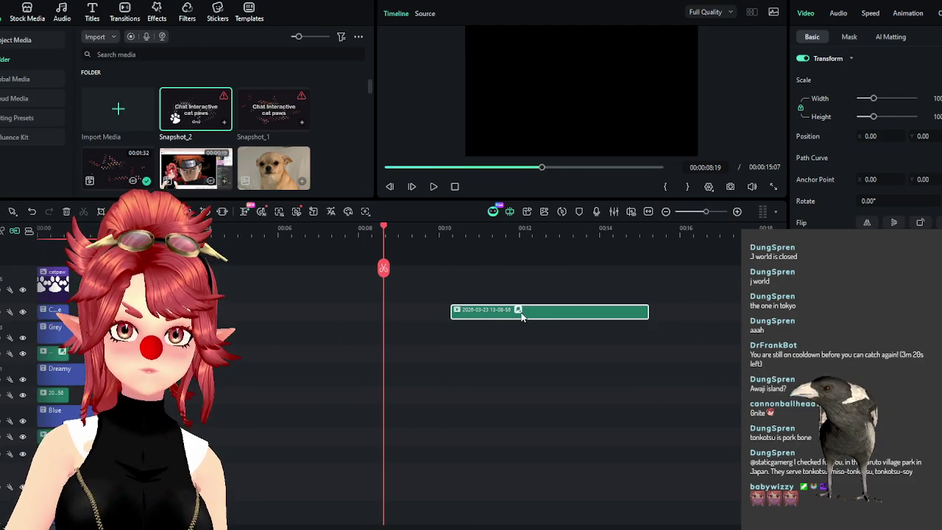
left_click_drag(529, 315, 302, 315)
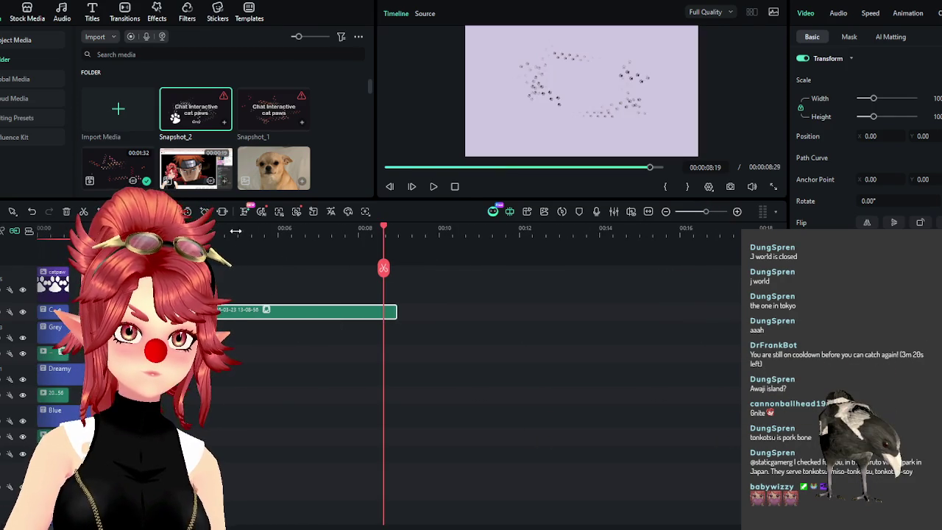
scroll(629, 321, "up", 2)
left_click_drag(721, 321, 380, 298)
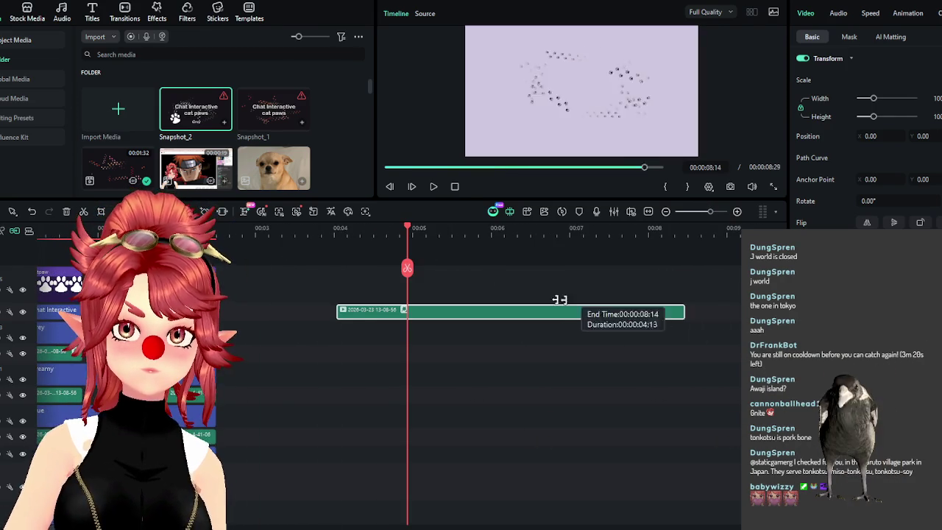
left_click_drag(345, 232, 372, 233)
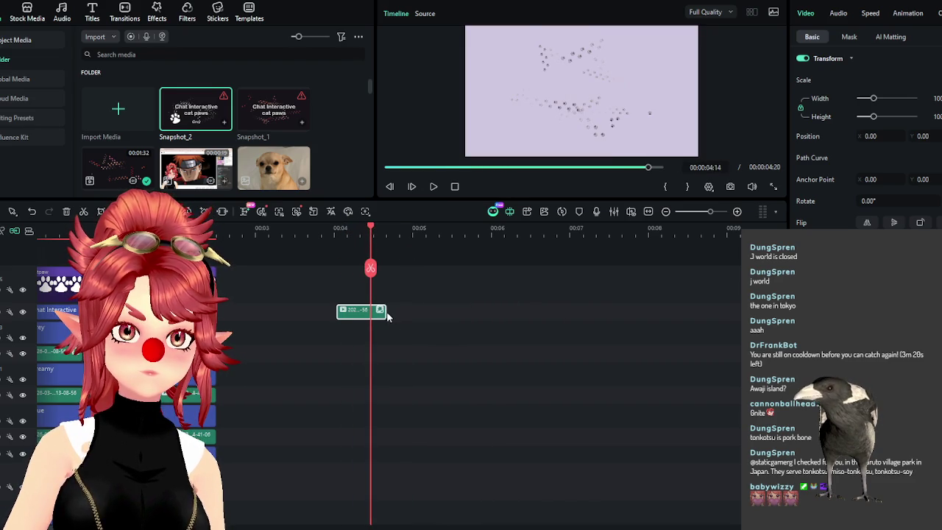
Preview the clip and move it to about 00:03, then add the catpaw clip to the selection
left_click_drag(384, 315, 509, 315)
left_click(417, 231)
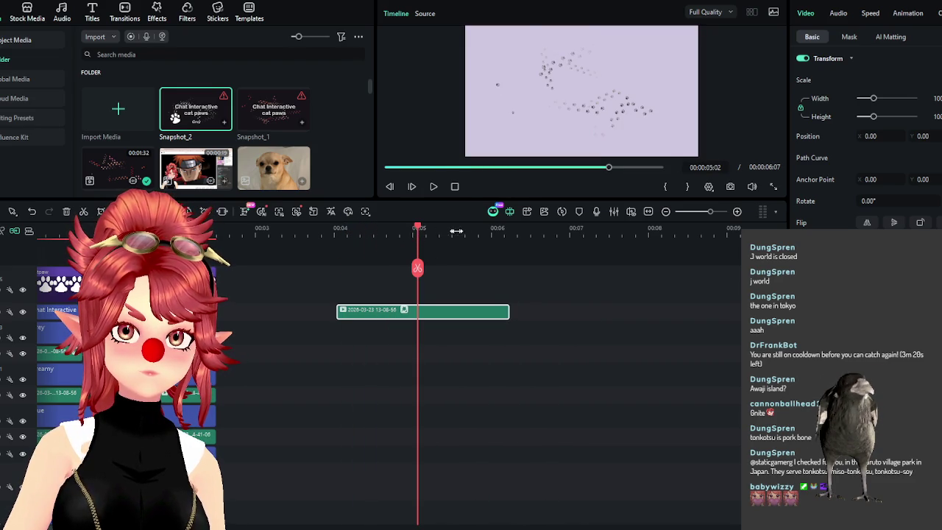
mouse_move(420, 229)
left_mouse_down()
mouse_move(477, 243)
mouse_move(416, 241)
left_mouse_up()
mouse_move(343, 312)
left_mouse_down()
mouse_move(441, 319)
mouse_move(299, 380)
left_mouse_up()
left_click_drag(216, 338, 234, 338)
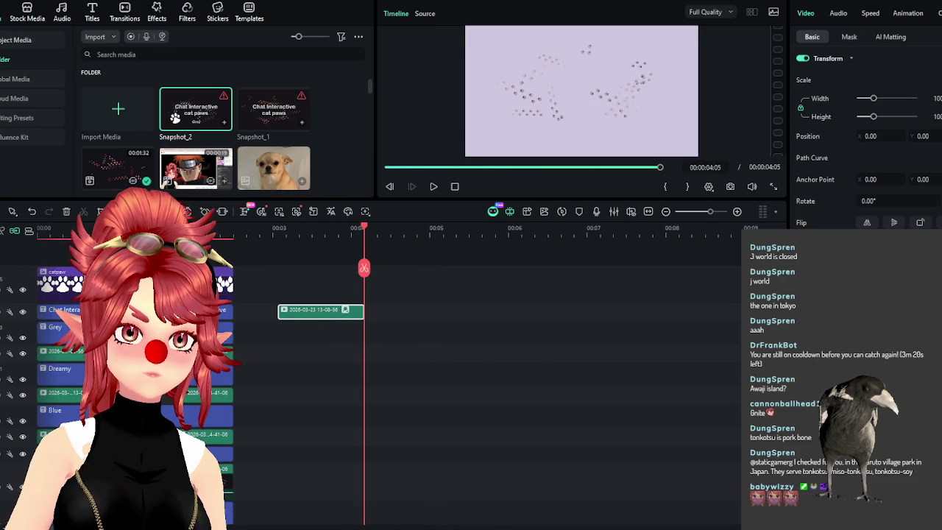
left_click(55, 295, "ctrl")
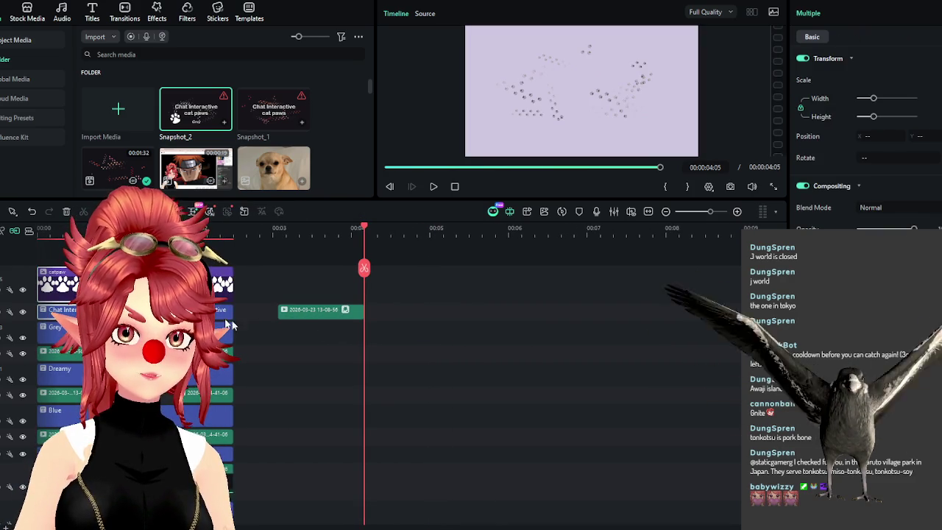
Delete the green snapshot clip from the timeline
left_click_drag(316, 310, 316, 334)
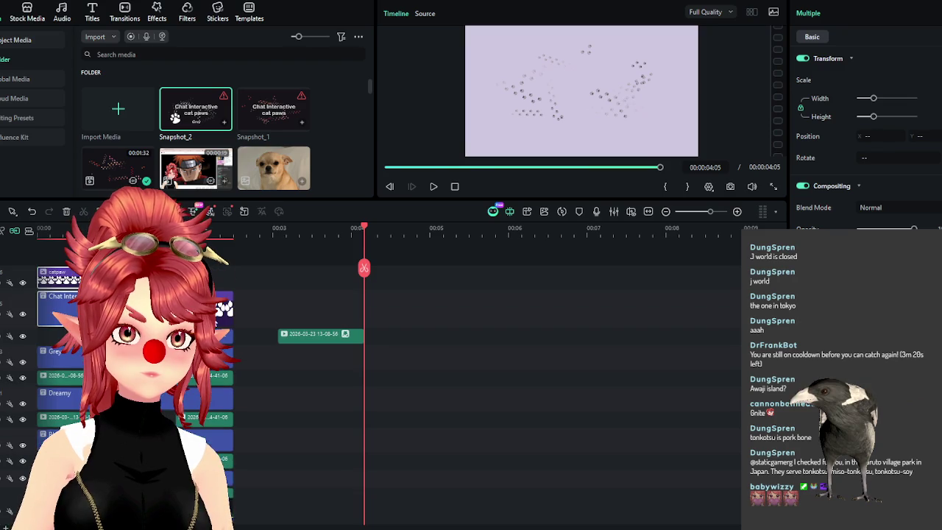
left_click(298, 343)
key("Delete")
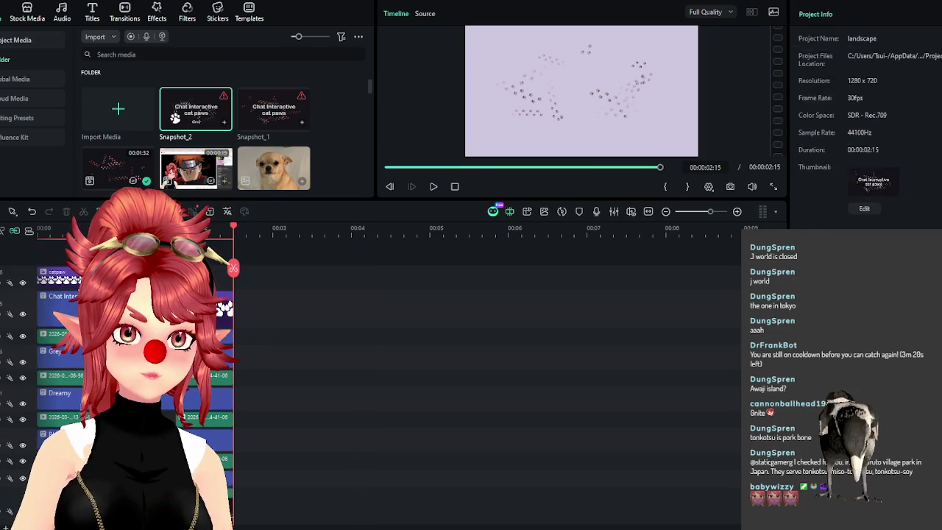
Copy the Grey text clip and place the copy on a new track around 00:03
left_click(64, 307)
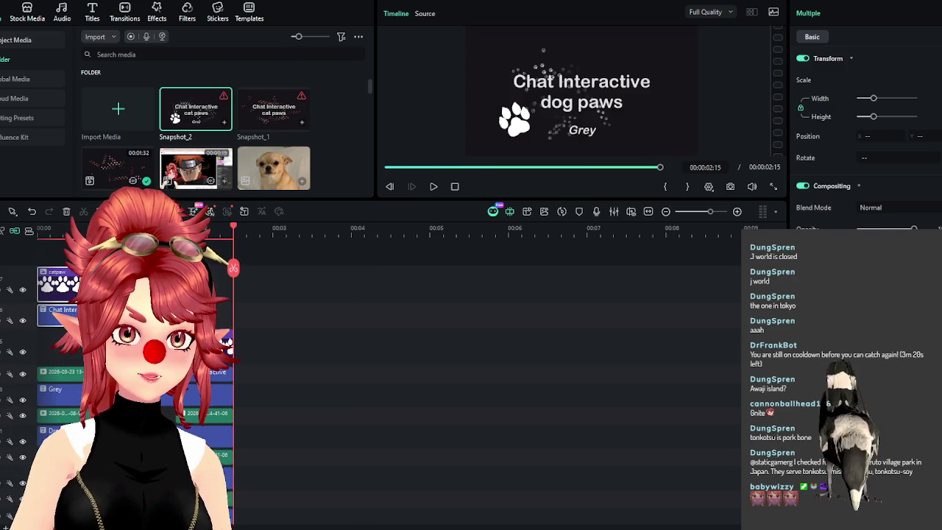
left_click(59, 388)
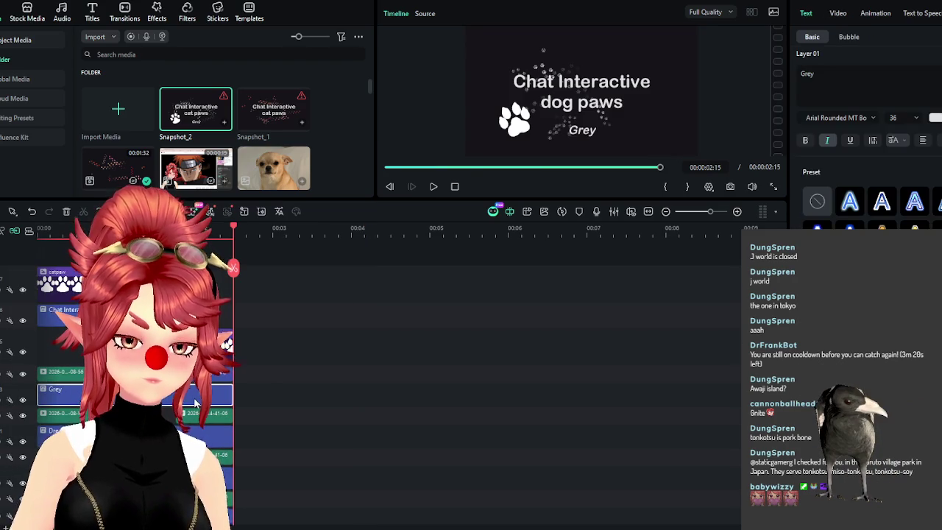
key("ctrl+c")
key("ctrl+v")
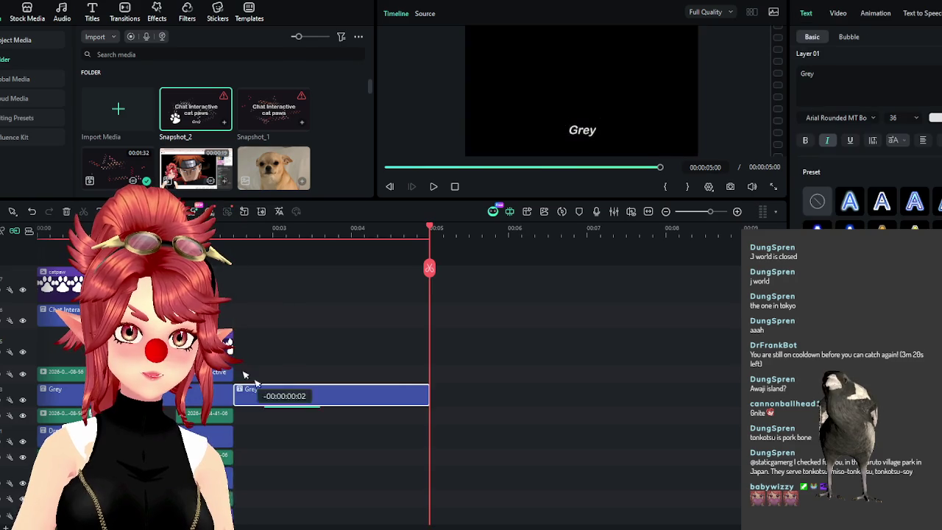
left_click_drag(276, 394, 343, 346)
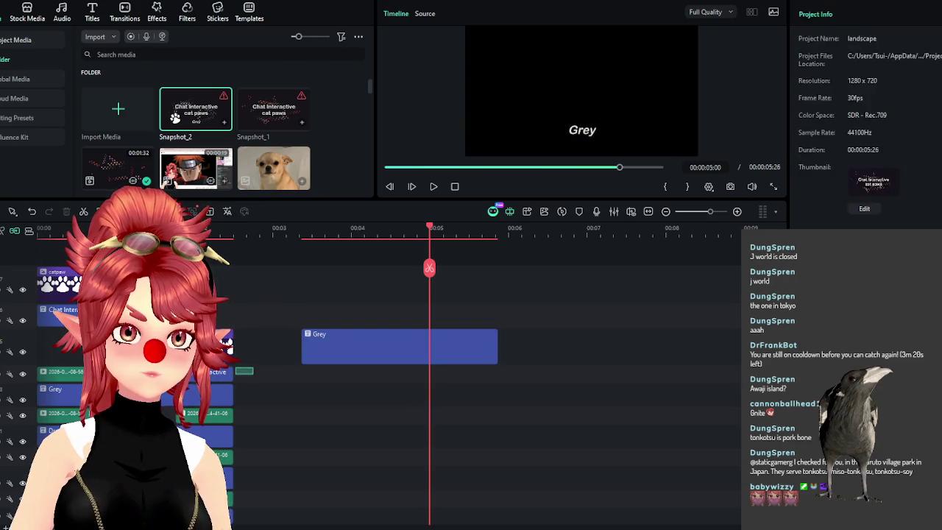
Rename the two Grey titles to 'Grey - Light' and 'Grey - Dark'
left_click_drag(309, 346, 48, 353)
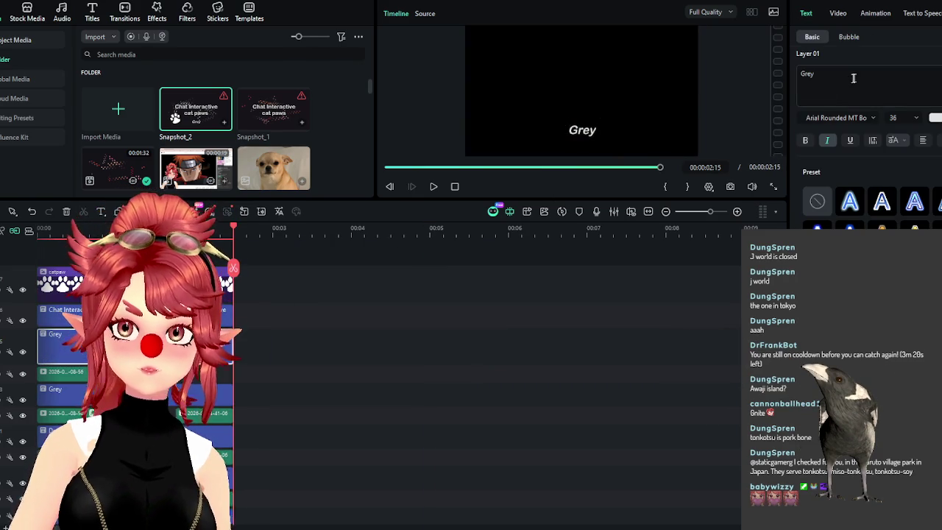
left_click(848, 82)
type("- Ligh")
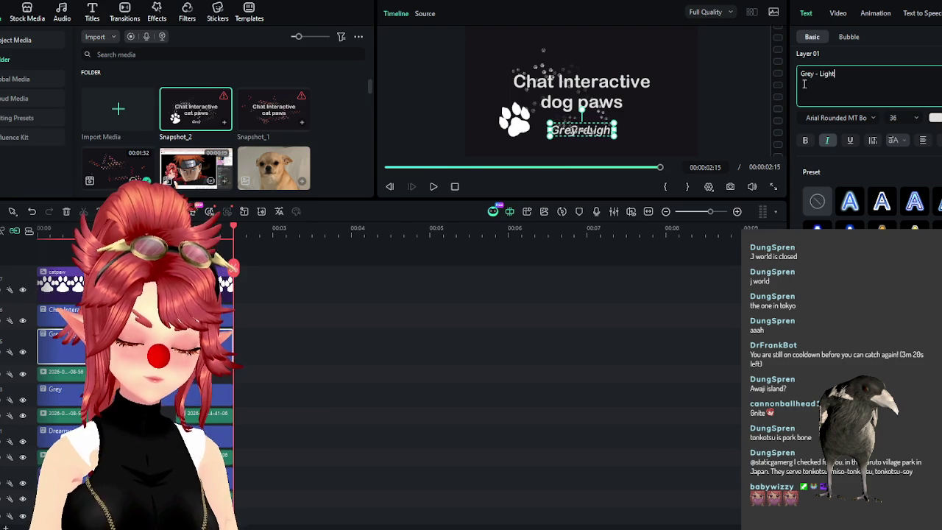
type("t")
left_click(63, 390)
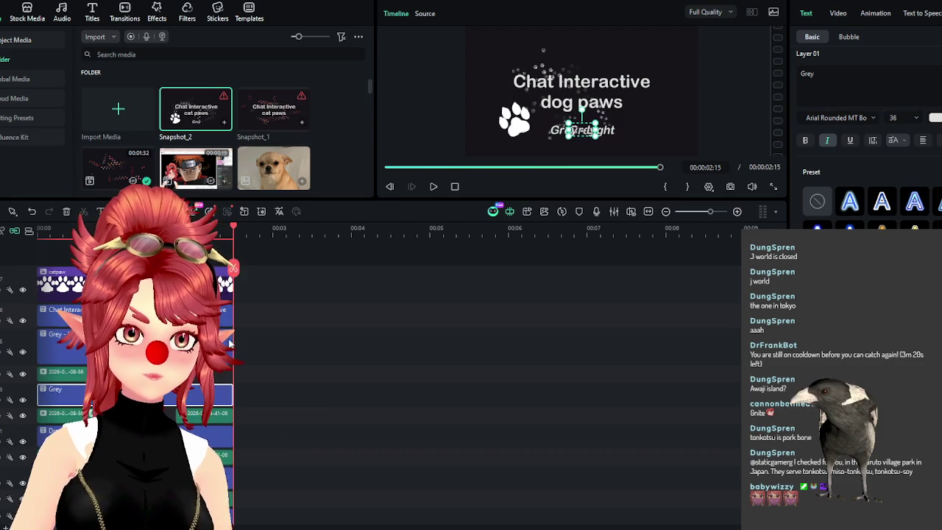
left_click(884, 88)
type("- Dark")
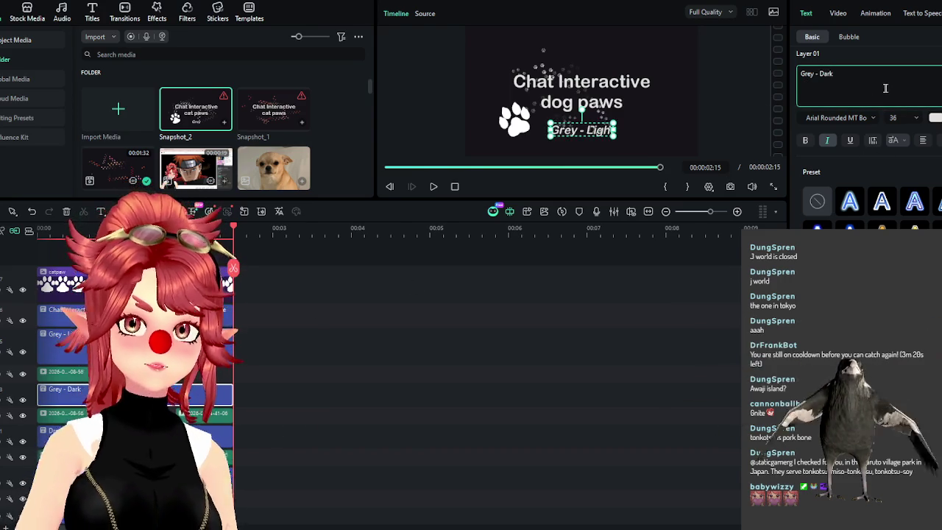
Move the Grey - Dark title onto the upper title track and scrub to 00:00:00:15 to check it
left_click(437, 369)
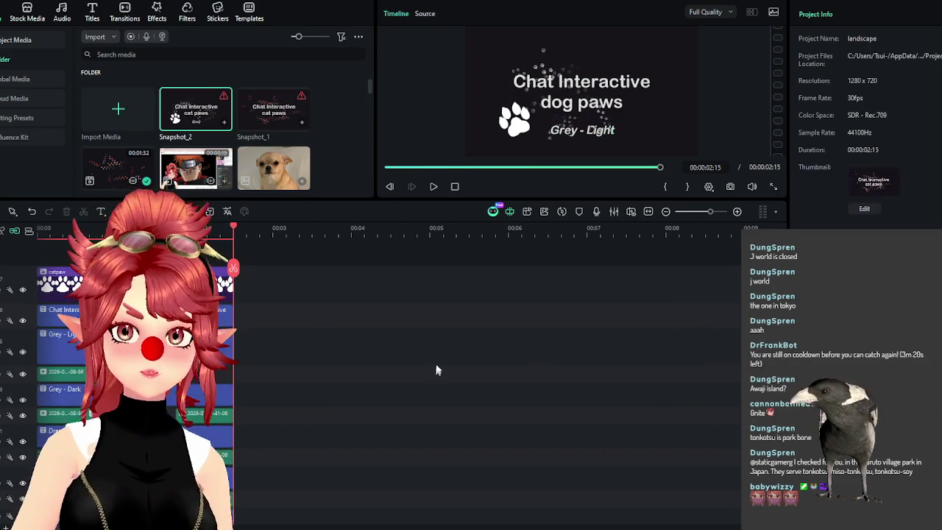
left_click(63, 230)
left_click(74, 409)
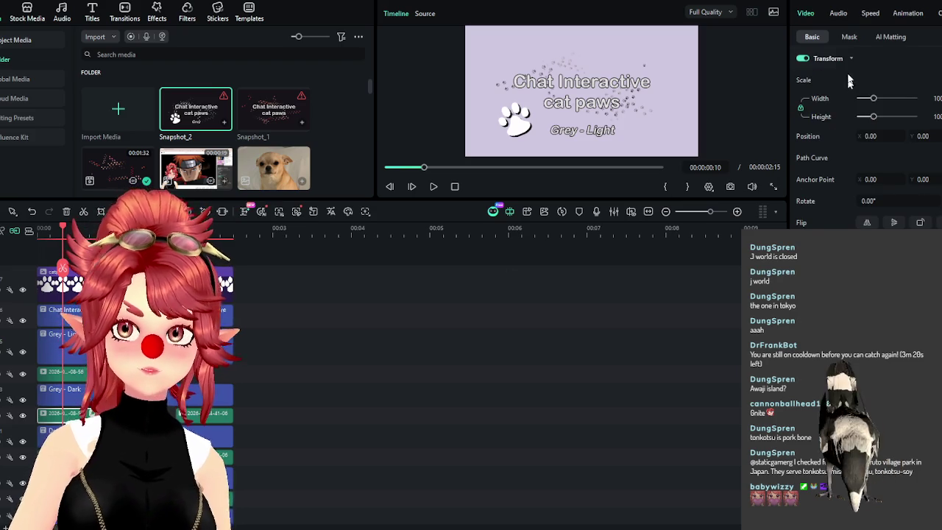
mouse_move(67, 399)
left_mouse_down()
mouse_move(435, 368)
mouse_move(443, 332)
left_mouse_up()
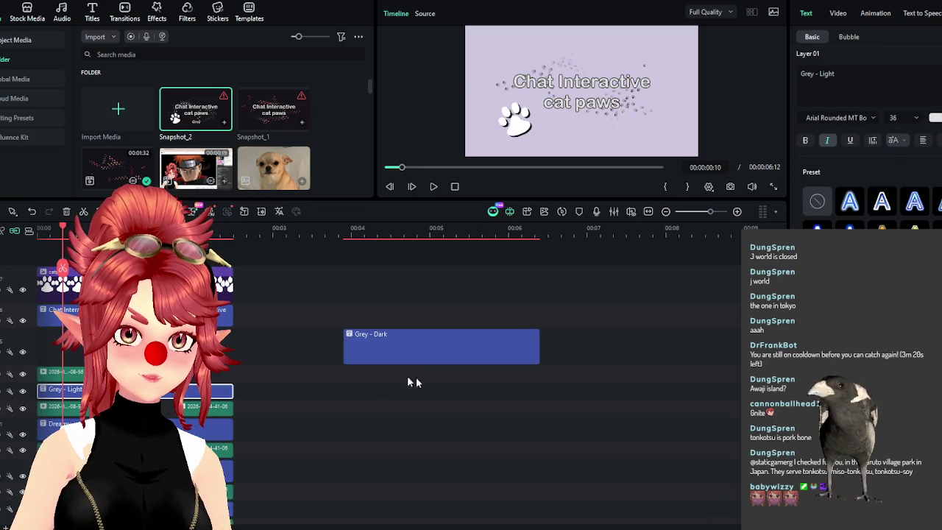
left_click_drag(382, 349, 63, 237)
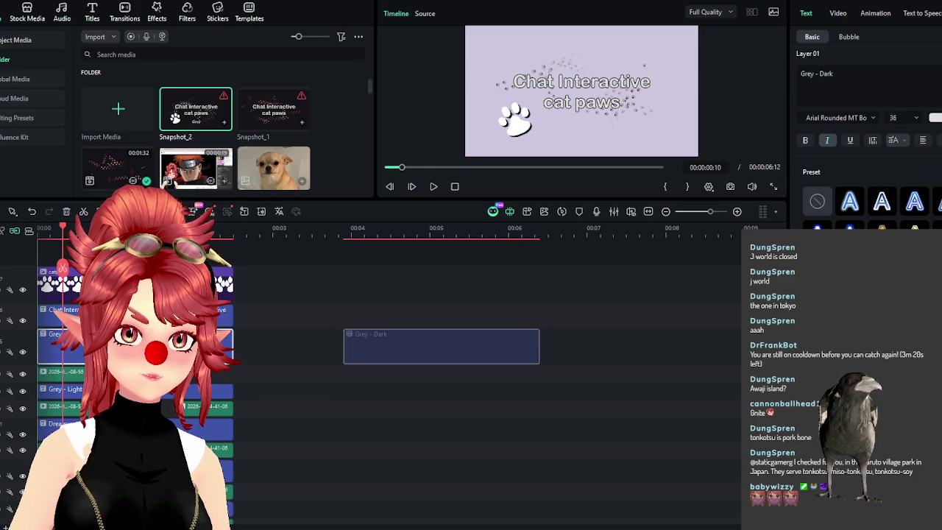
left_click(49, 230)
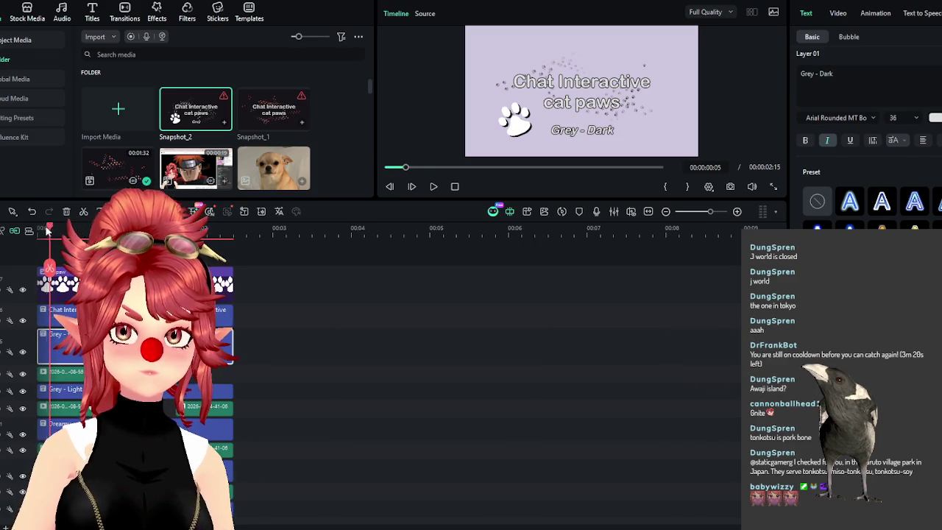
mouse_move(49, 230)
left_mouse_down()
mouse_move(219, 254)
mouse_move(189, 254)
left_mouse_up()
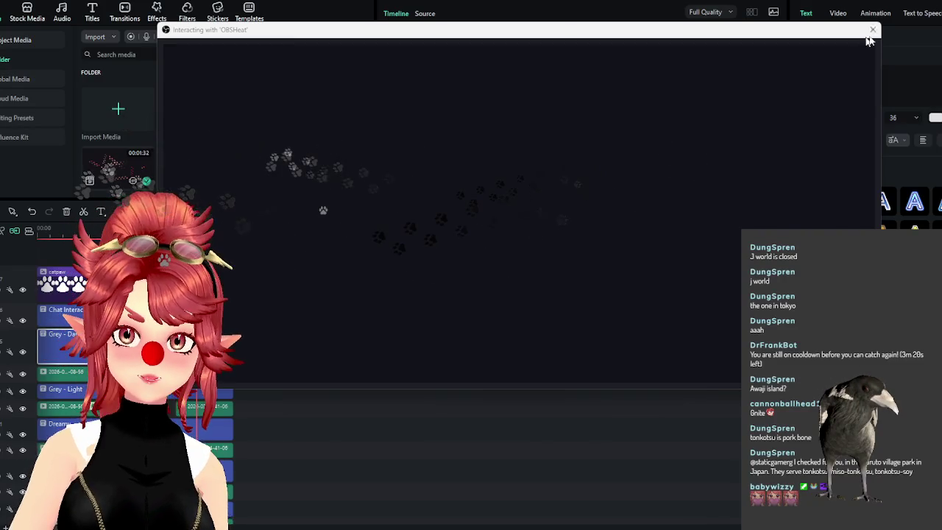
Close the full-screen OBS paw overlay preview to get back to the editor
left_click(872, 30)
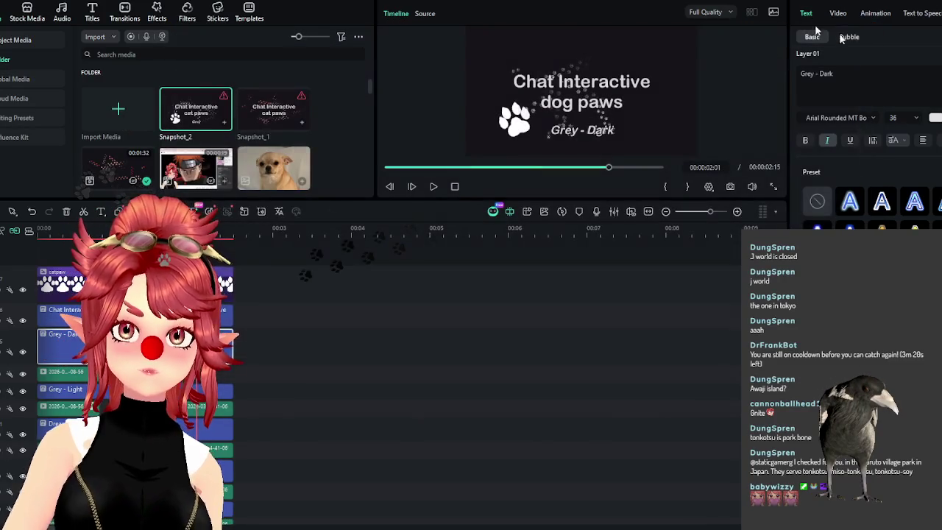
key("alt+Tab")
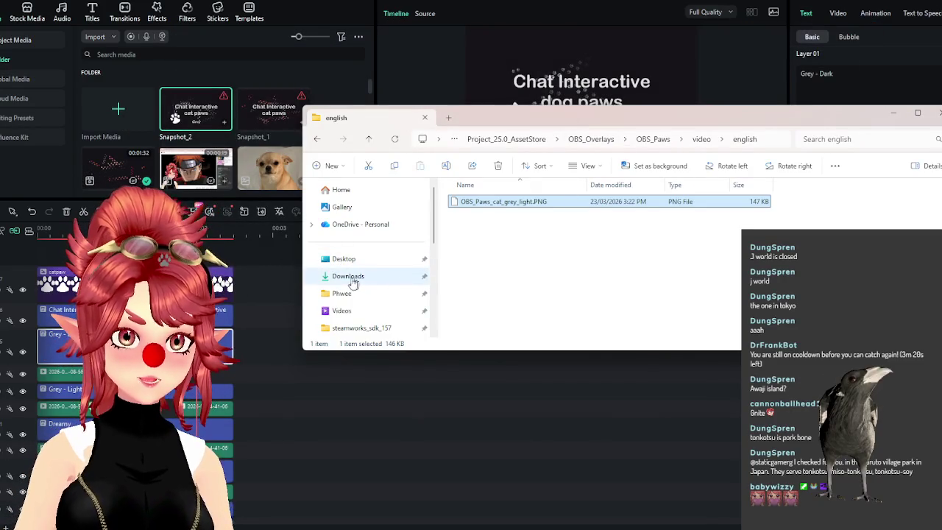
left_click(342, 311)
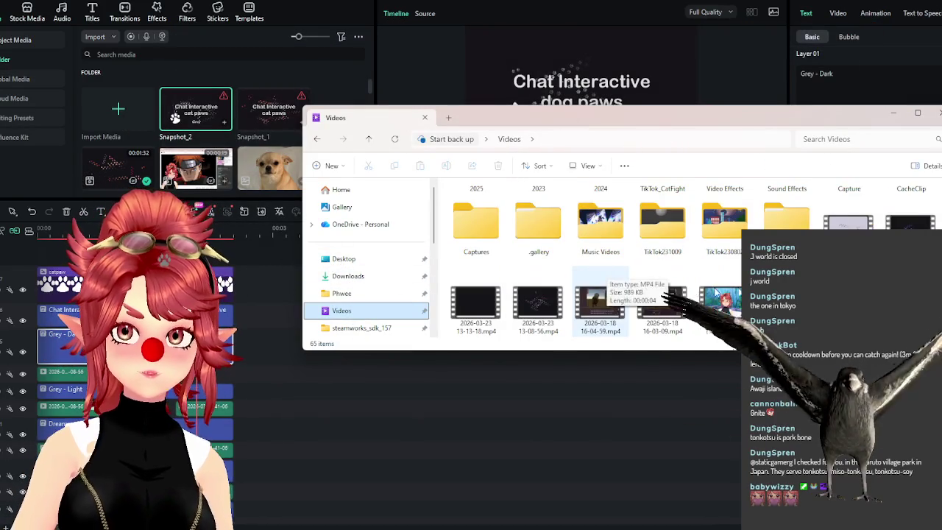
left_click_drag(849, 220, 275, 381)
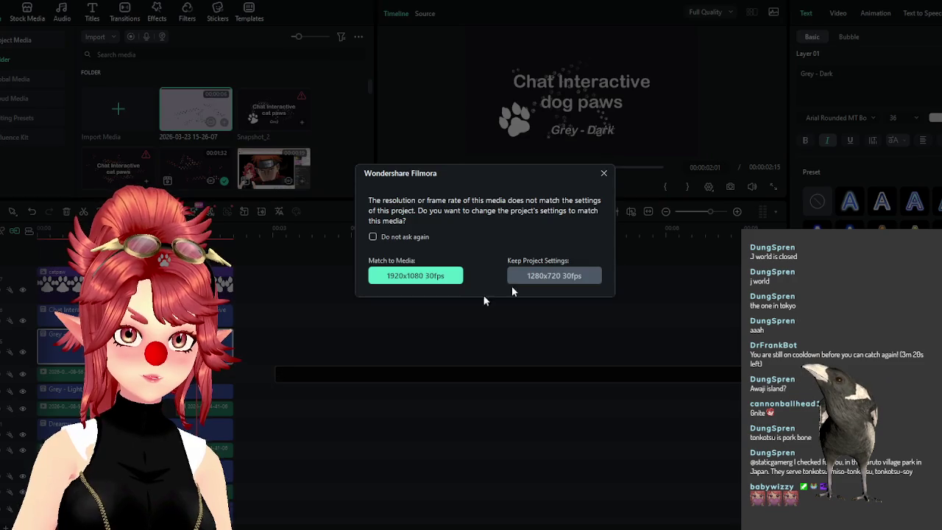
left_click(417, 273)
mouse_move(464, 375)
left_mouse_down()
mouse_move(543, 392)
mouse_move(242, 375)
left_mouse_up()
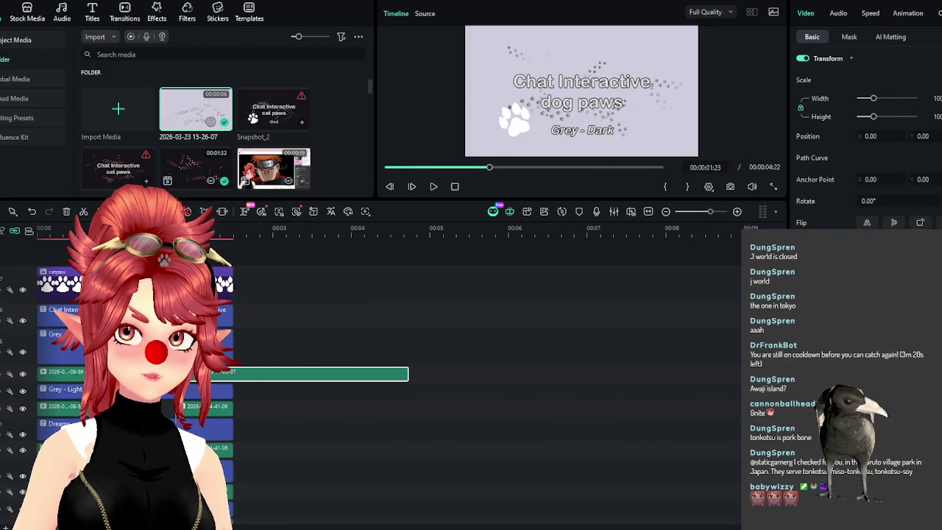
Trim the new paw clip to end at 00:00:02:15 and replay the title from the start
left_click(232, 239)
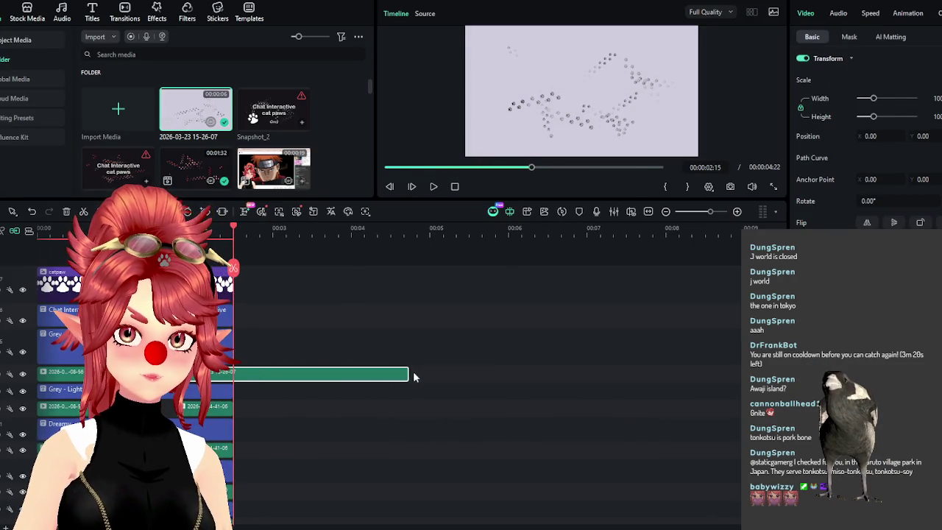
left_click_drag(393, 372, 229, 370)
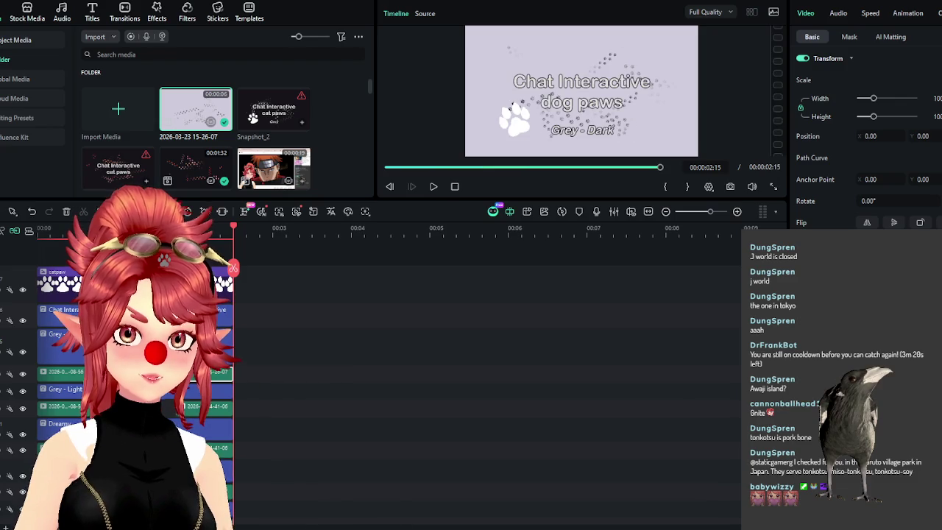
left_click(49, 231)
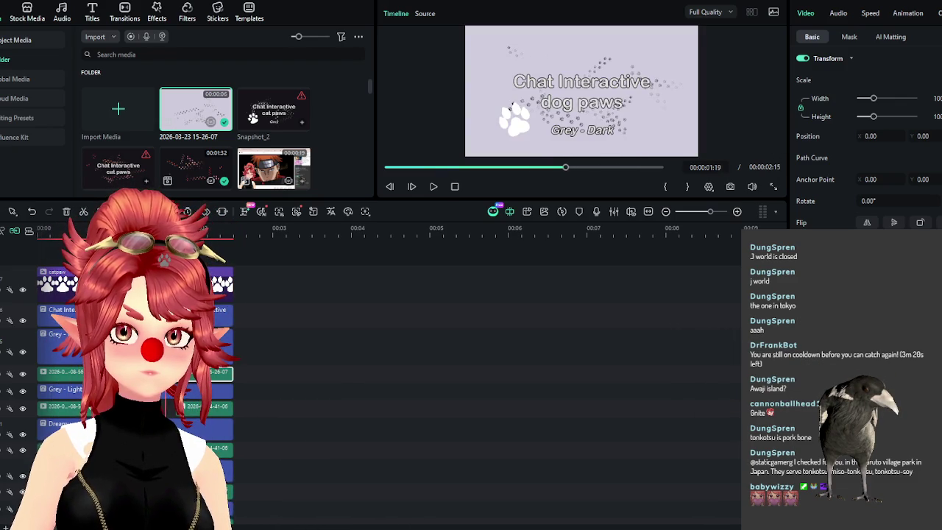
left_click(88, 229)
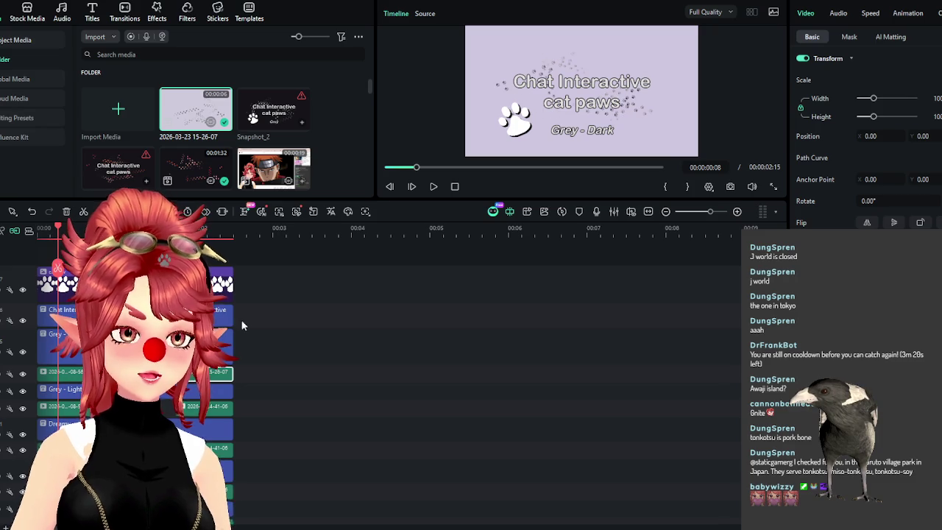
left_click(83, 230)
key("alt+Tab")
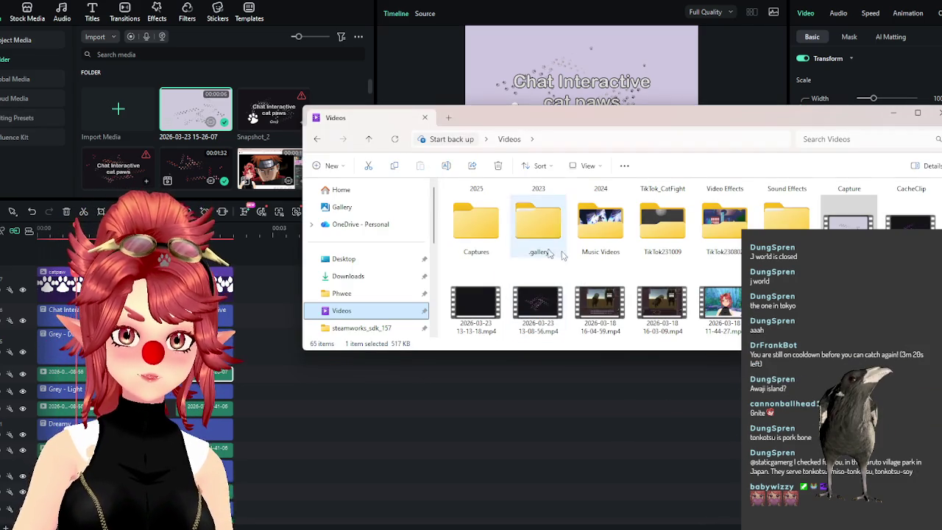
Confirm the english folder holds only the grey light PNG snapshot
scroll(361, 309, "down", 3)
left_click(353, 258)
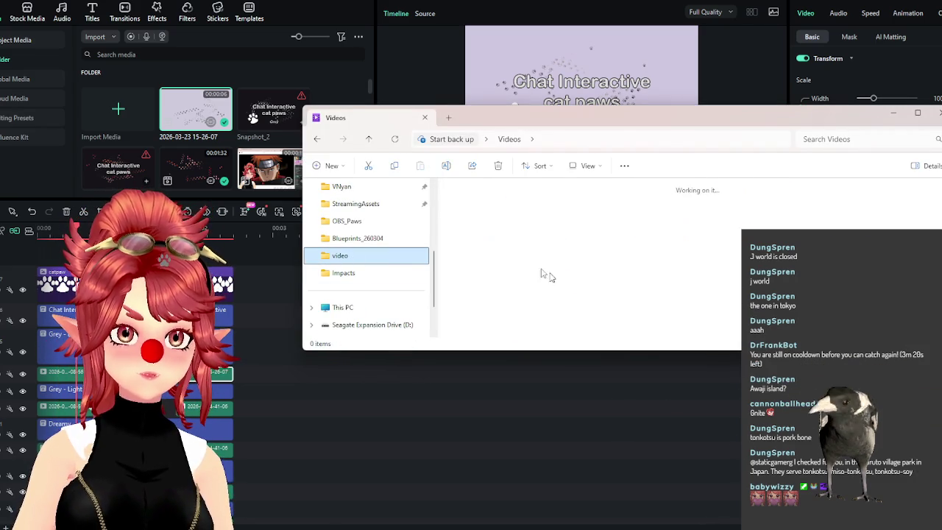
double_click(484, 217)
left_click(487, 243)
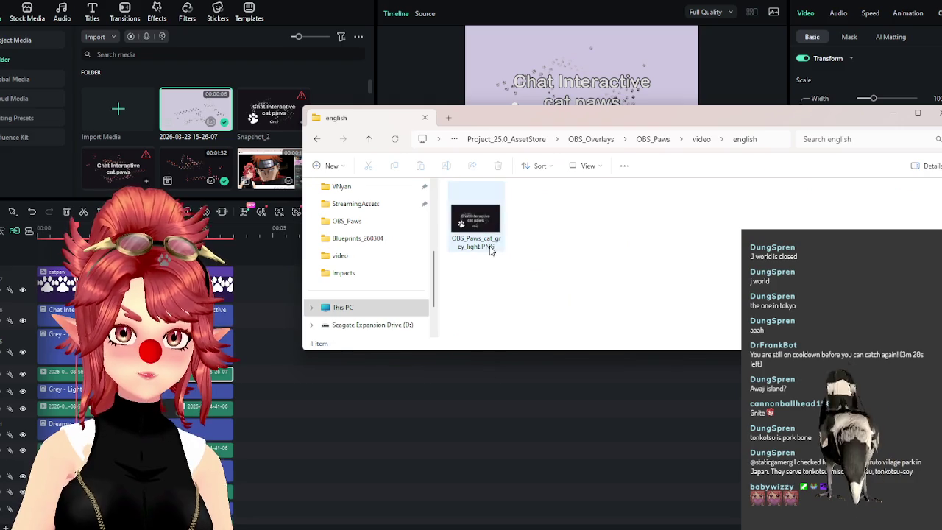
left_click(385, 428)
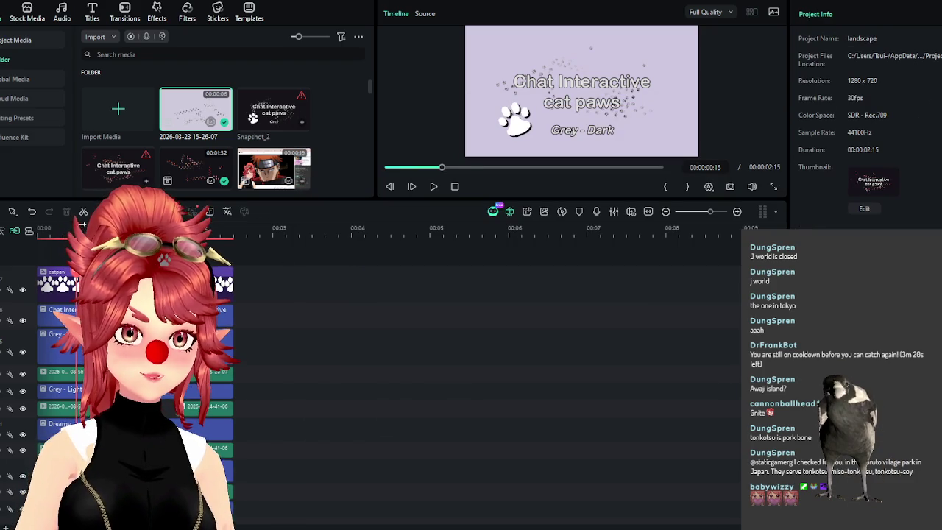
Mark a range from the start to about 00:00:00:24 and preview frame 21
scroll(294, 230, "up", 3)
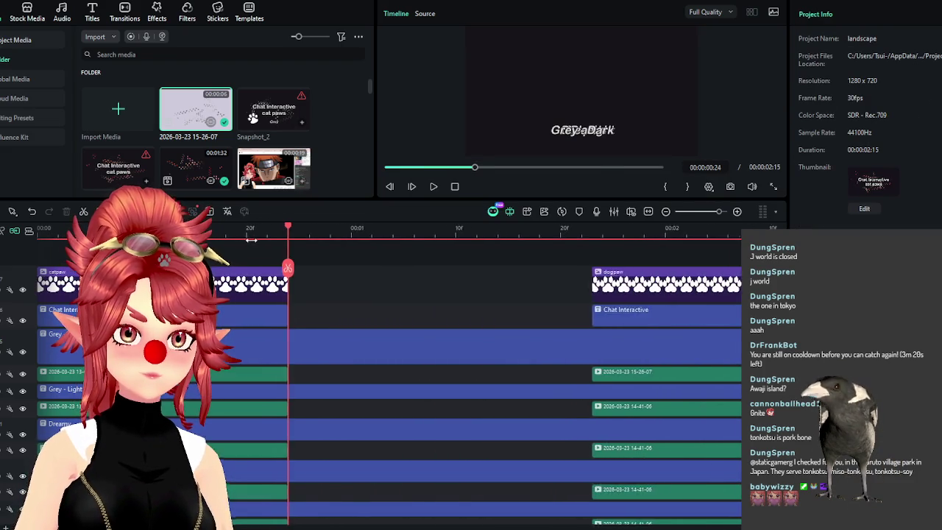
right_click(332, 289)
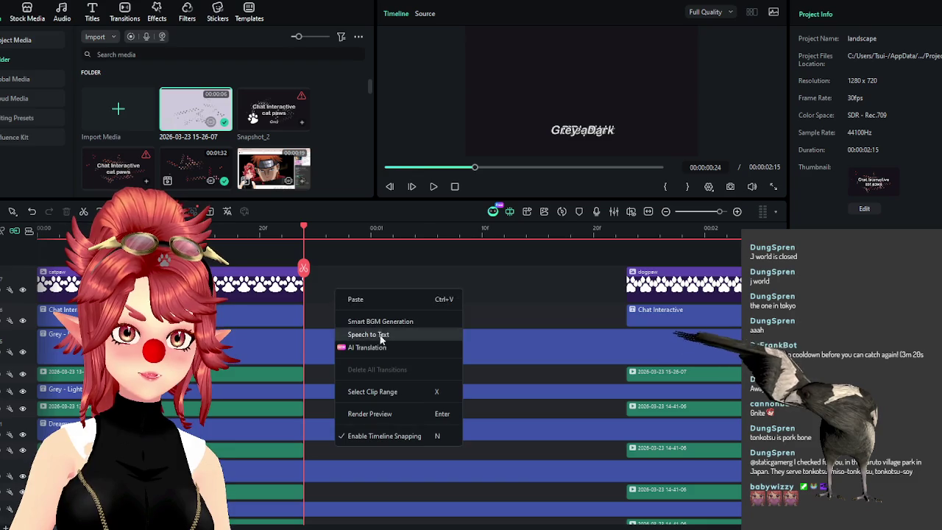
left_click(390, 391)
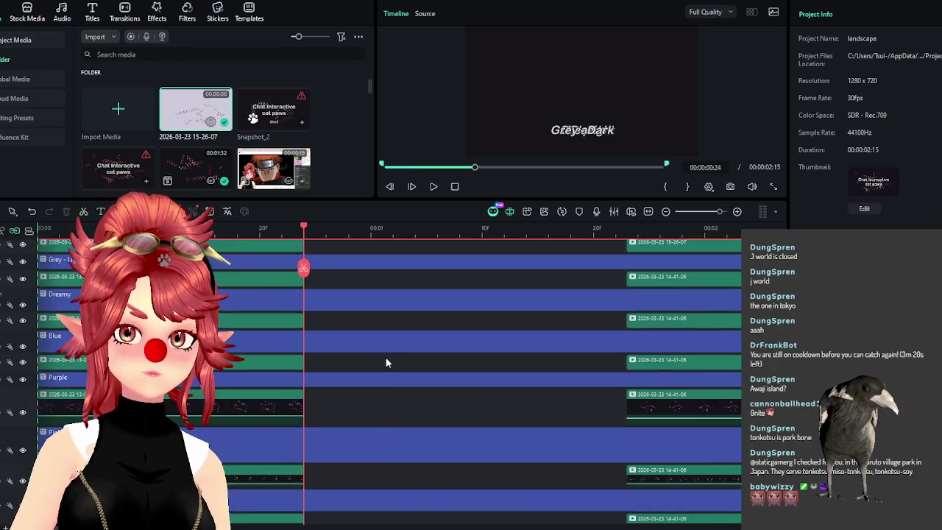
scroll(394, 368, "down", 2)
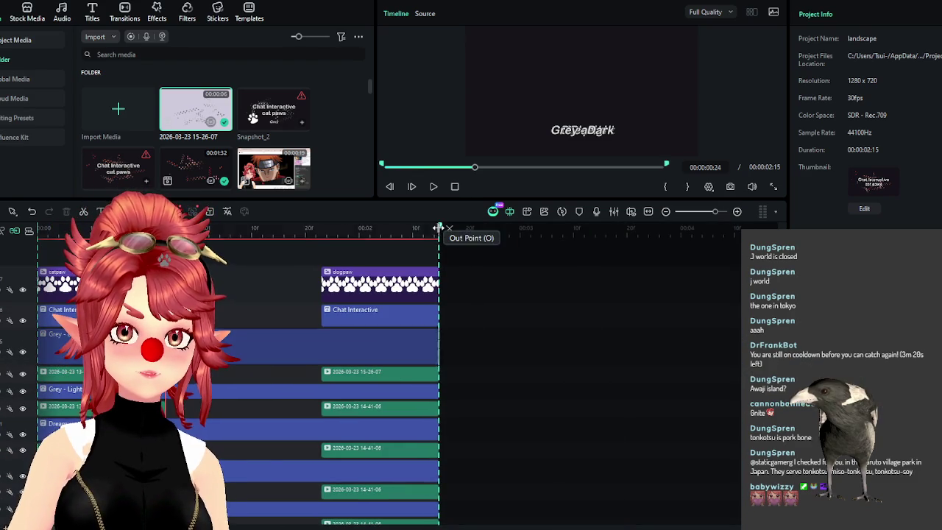
left_click_drag(439, 229, 200, 240)
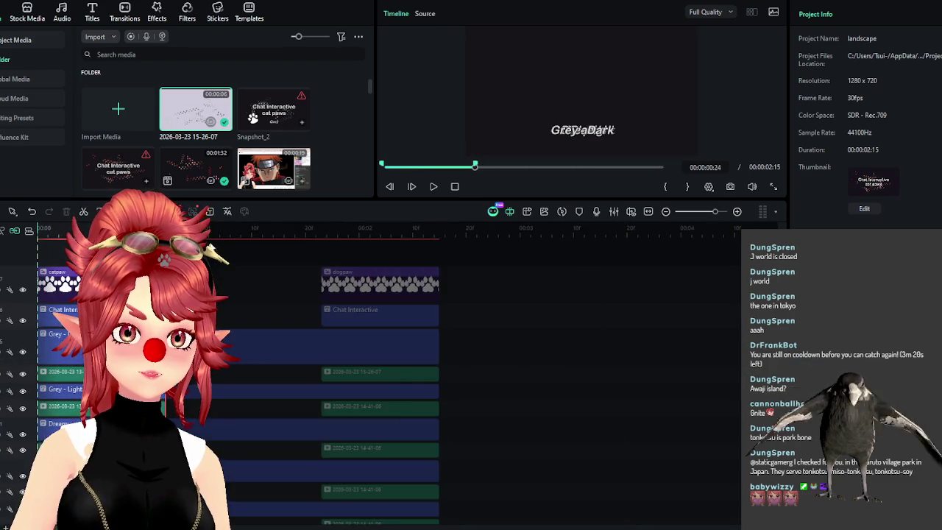
scroll(340, 244, "up", 4)
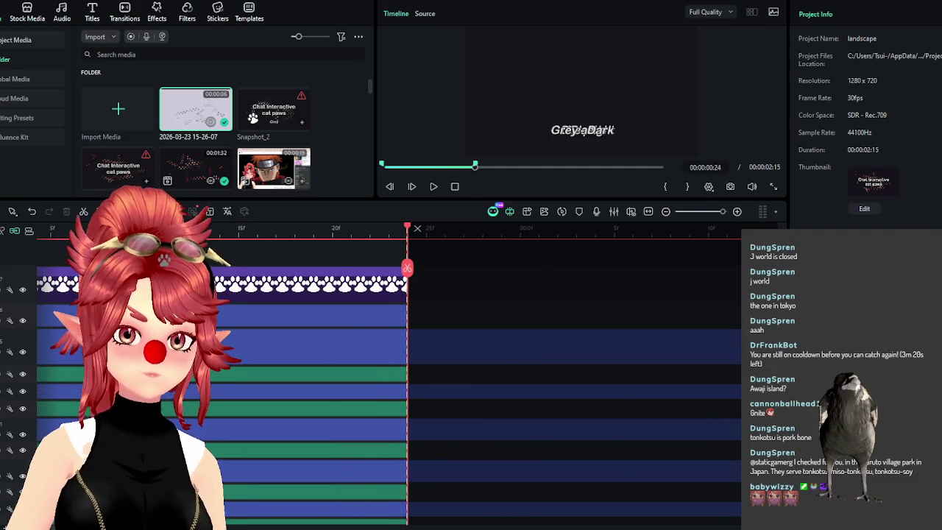
scroll(338, 368, "left", 2)
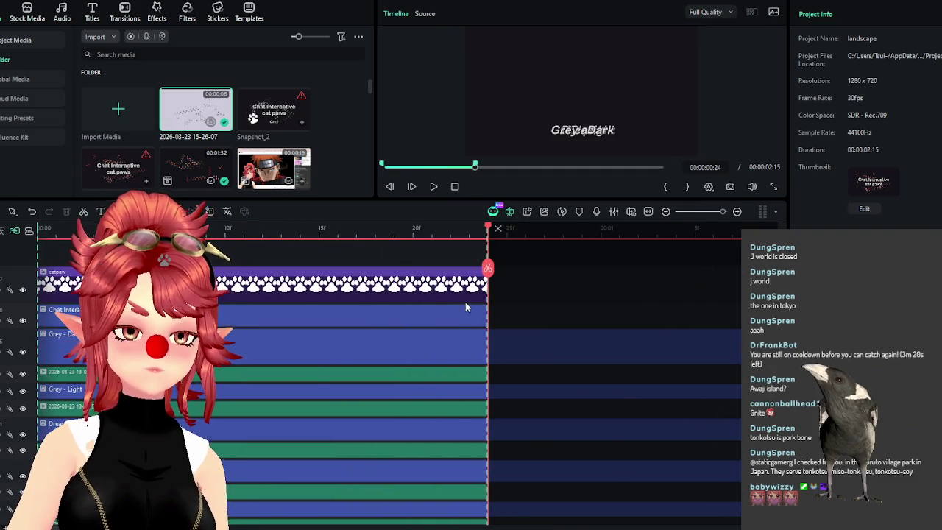
left_click(431, 231)
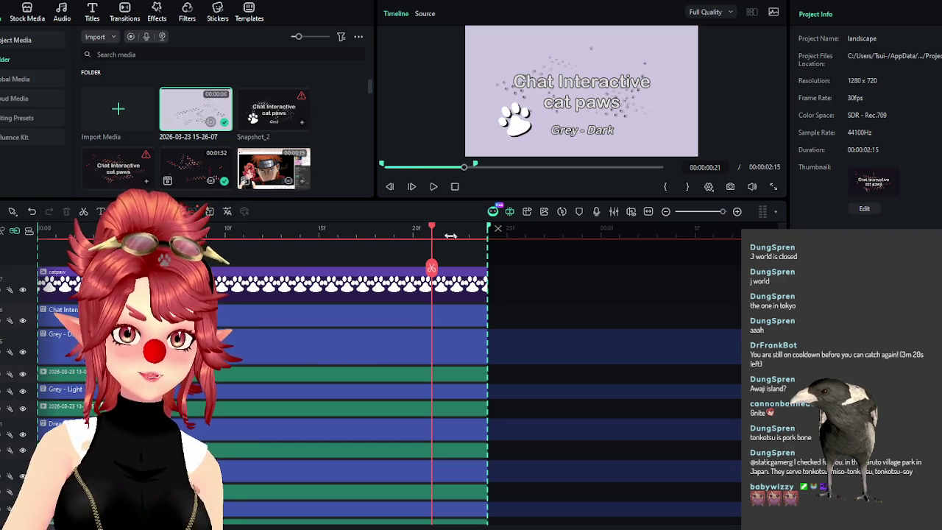
Scrub the title animation and slightly adjust the lavender paw background's scale
left_click_drag(433, 232, 220, 247)
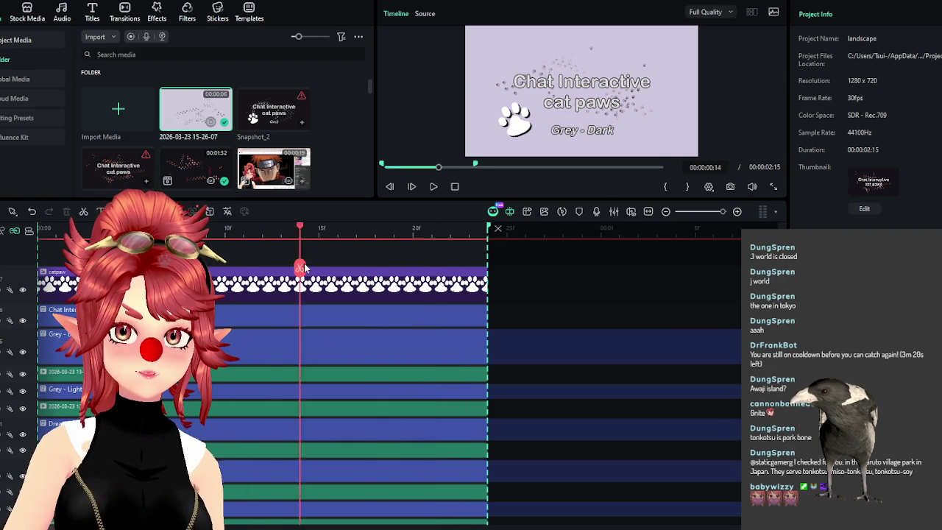
left_click_drag(300, 266, 360, 280)
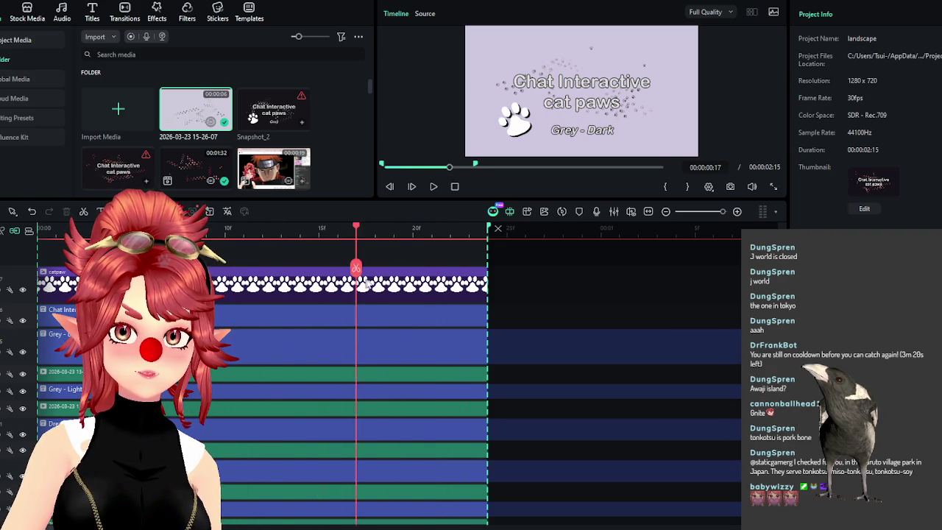
left_click(384, 376)
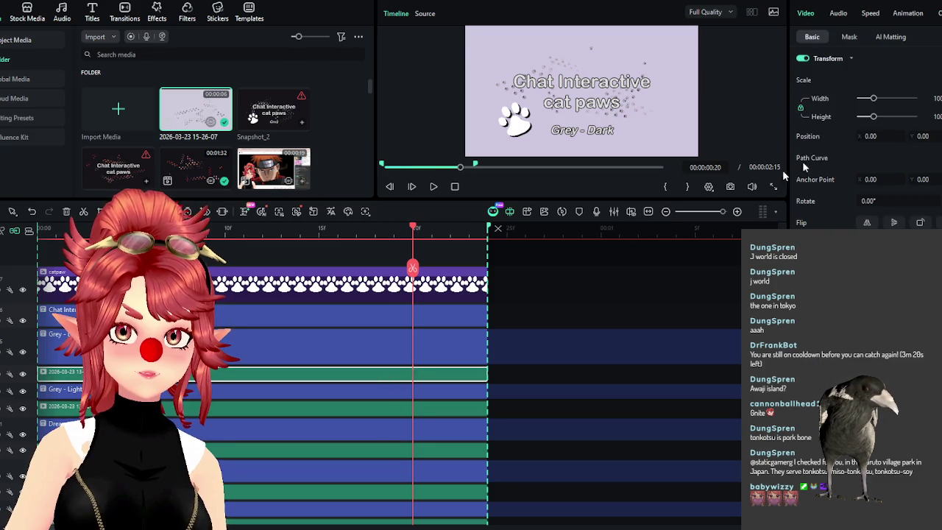
left_click(879, 100)
left_click(223, 230)
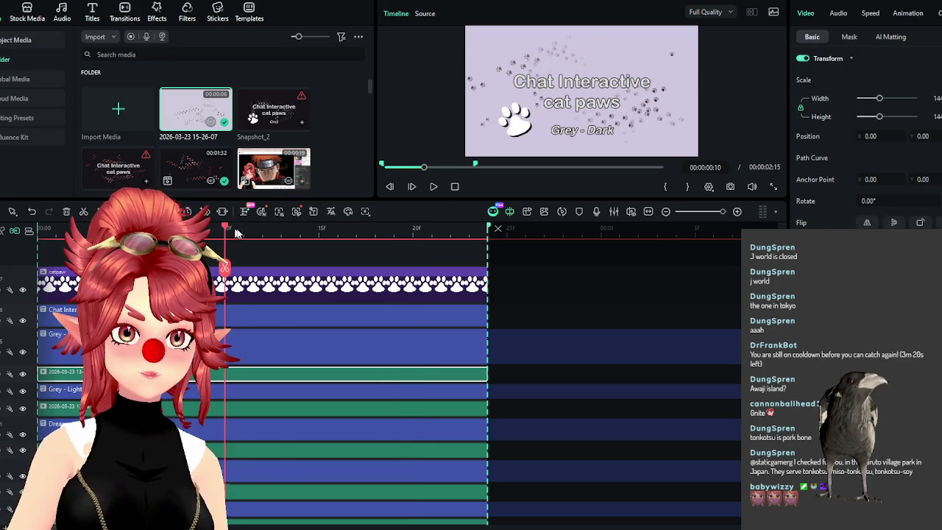
left_click_drag(228, 232, 431, 231)
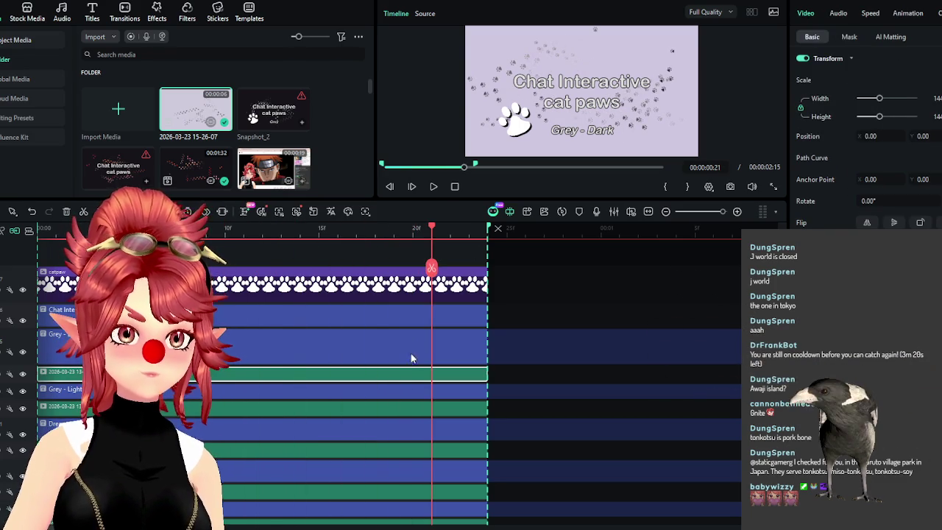
Hide the lavender background track and enlarge the sparkle overlay to 148
left_click(390, 407)
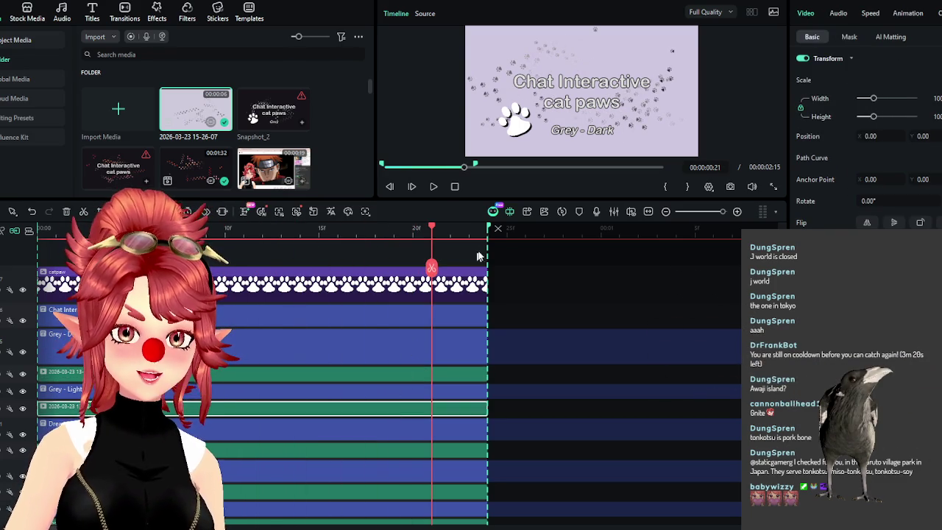
left_click(23, 374)
left_click_drag(433, 231, 340, 230)
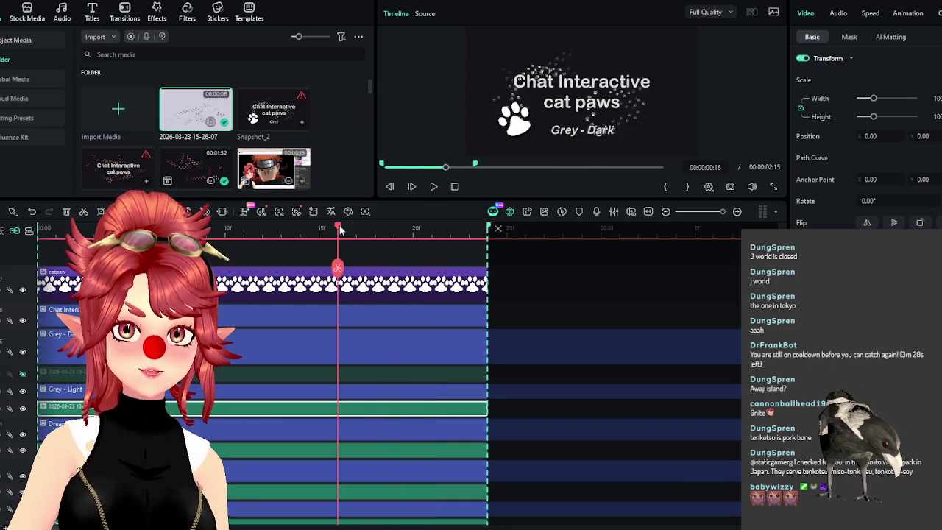
left_click_drag(397, 234, 444, 244)
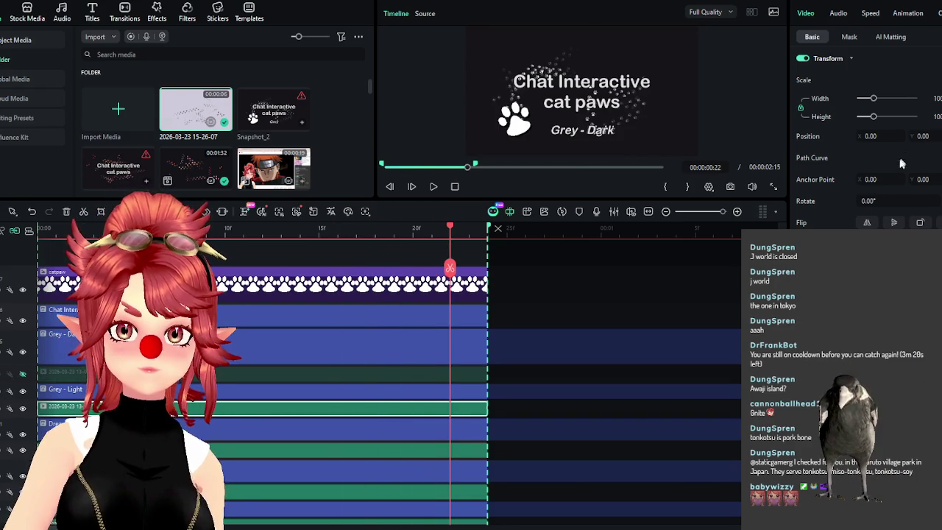
left_click_drag(874, 105, 881, 104)
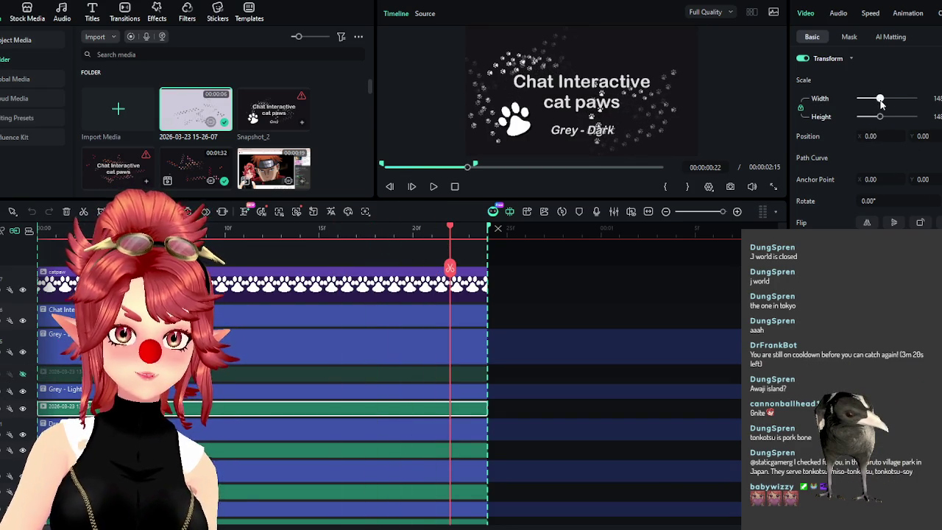
left_click(22, 409)
left_click(23, 449)
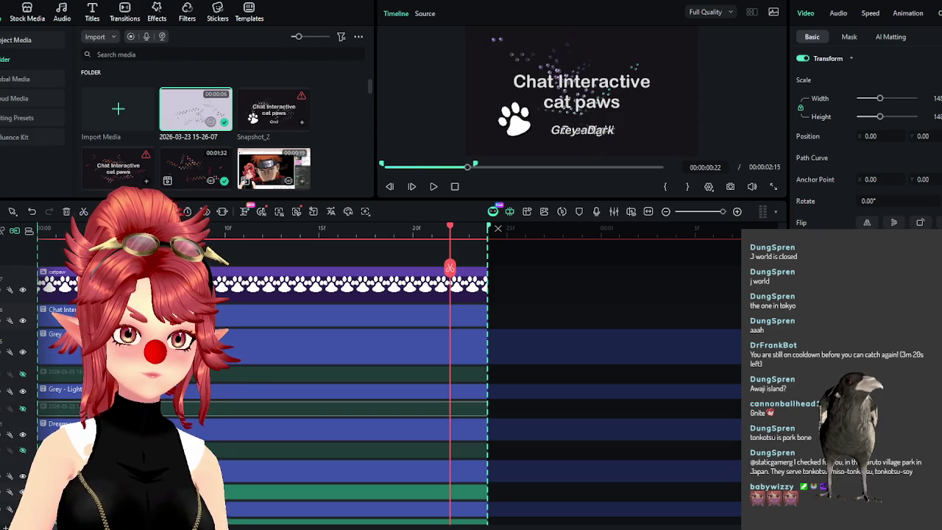
left_click(23, 449)
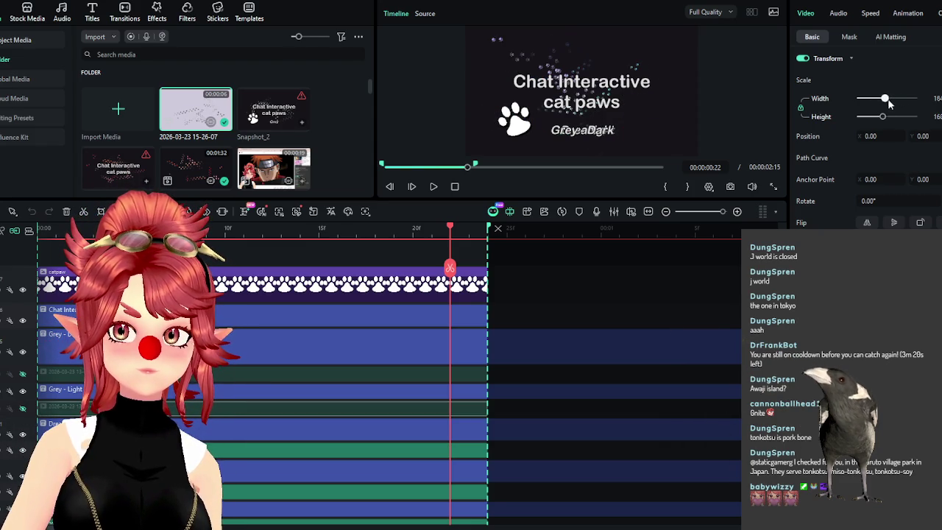
Unhide all tracks and give every clip the same enlarged scale width
left_click(22, 407)
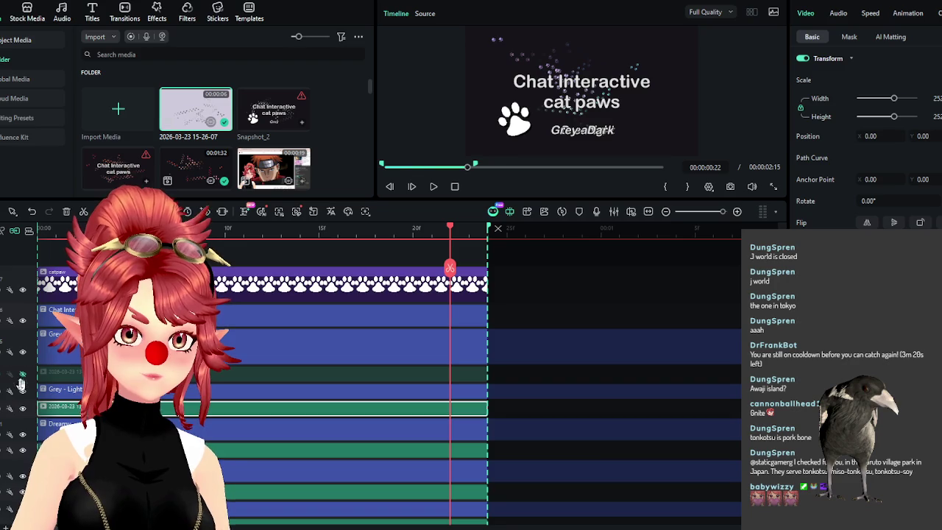
left_click(22, 373)
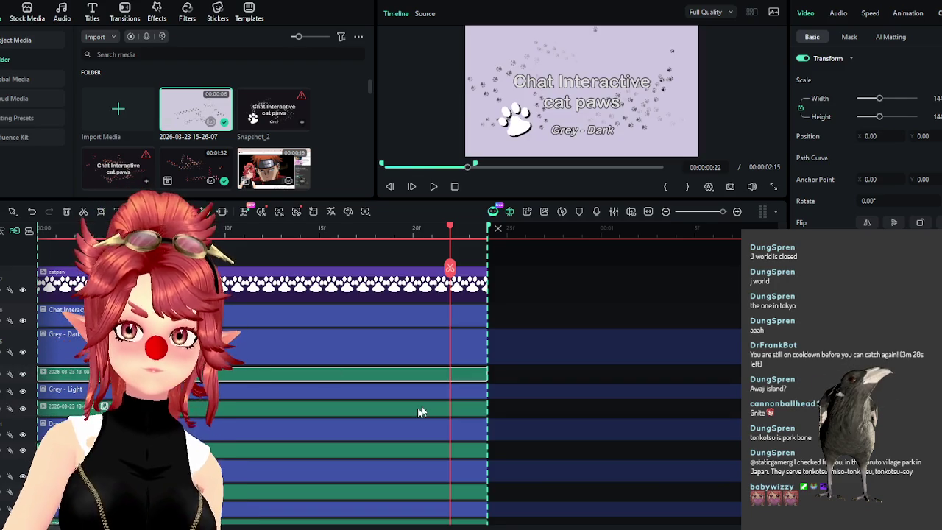
scroll(425, 409, "down", 5)
scroll(290, 411, "down", 2)
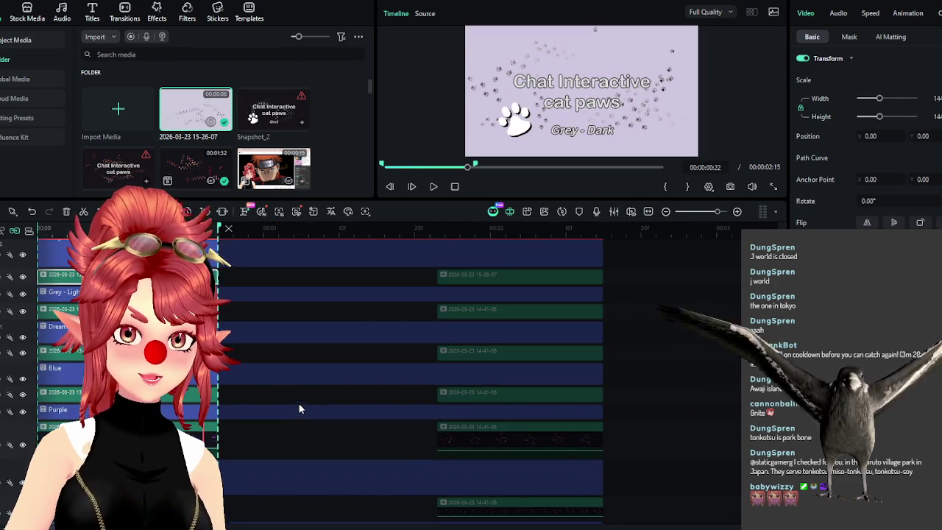
key("ctrl+a")
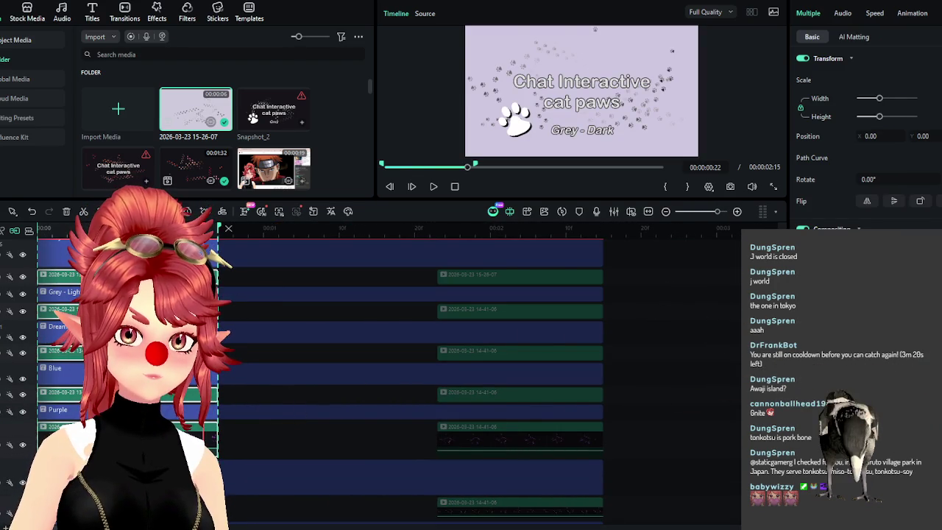
scroll(292, 452, "down", 2)
scroll(292, 452, "down", 2)
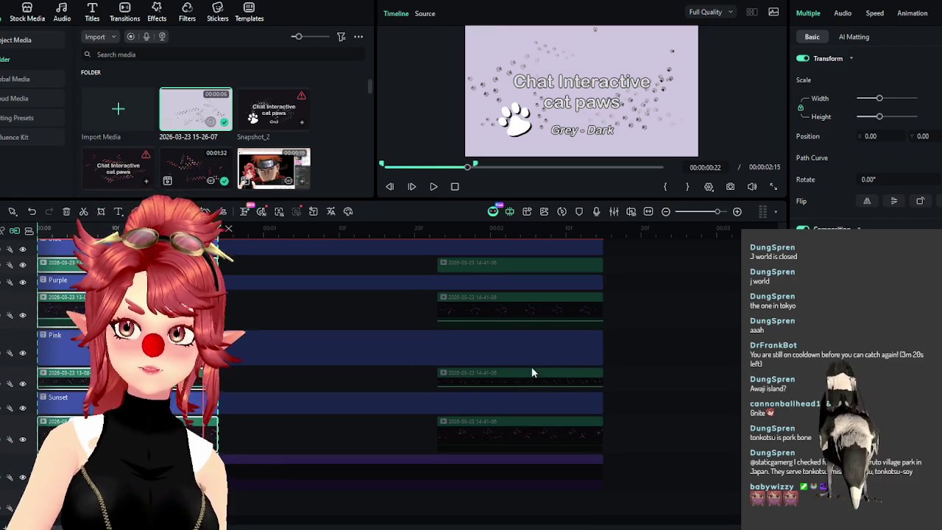
scroll(490, 463, "up", 1)
scroll(527, 371, "up", 2)
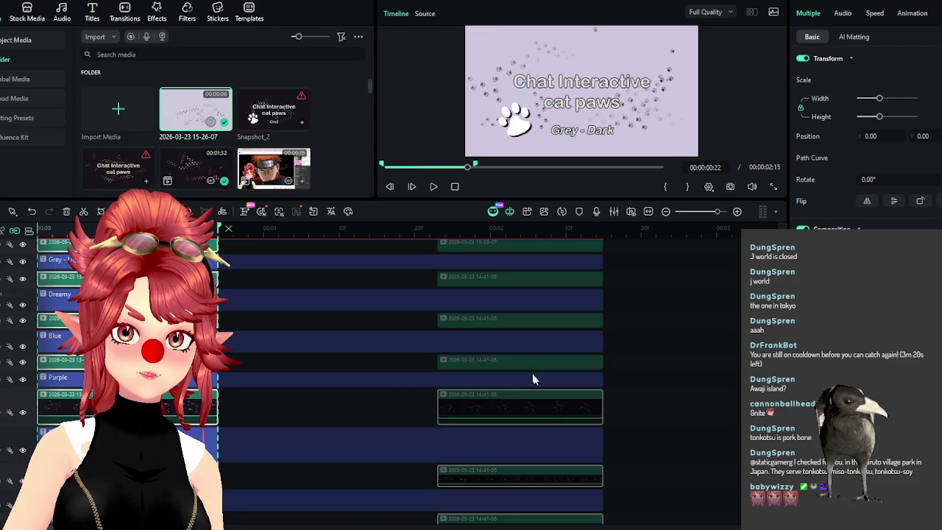
scroll(531, 296, "up", 3)
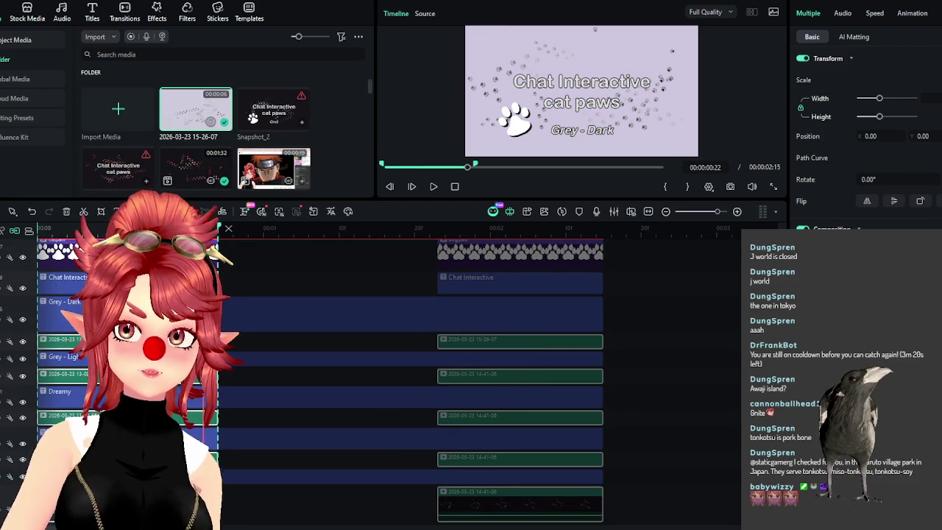
key("Return")
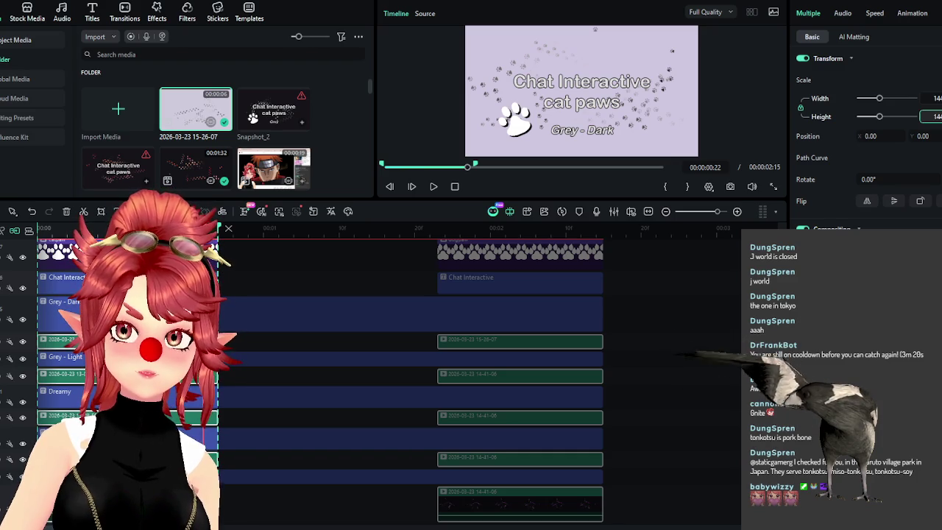
Toggle background and sparkle track visibility to compare variants, settling on white and purple sparkles
left_click(22, 341)
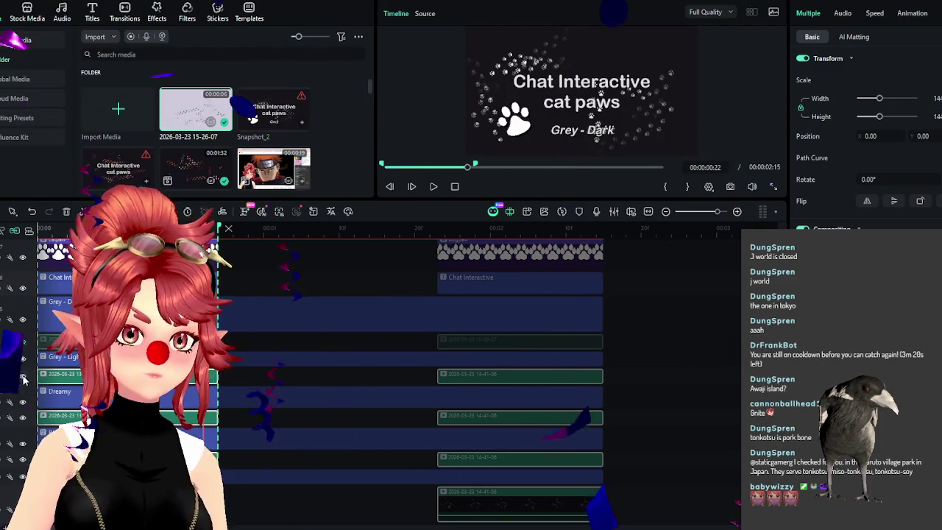
left_click(23, 376)
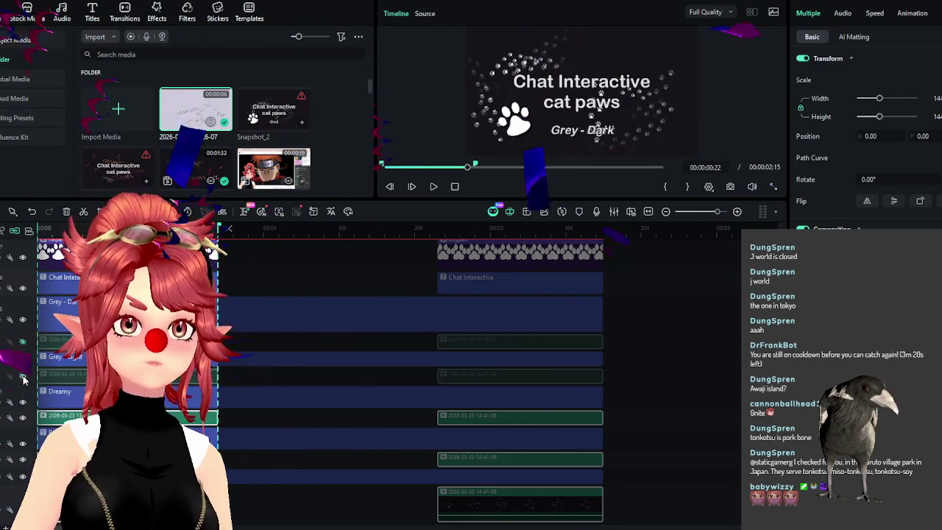
left_click(23, 418)
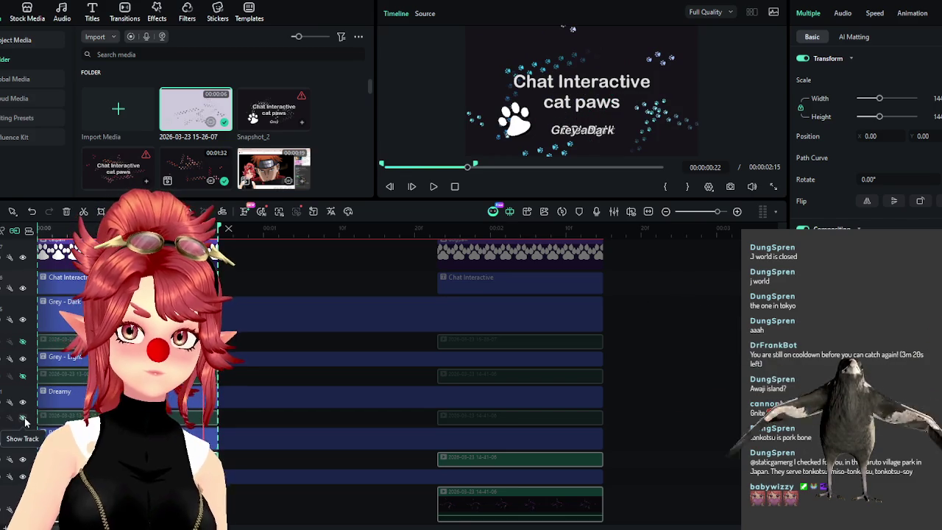
left_click(23, 459)
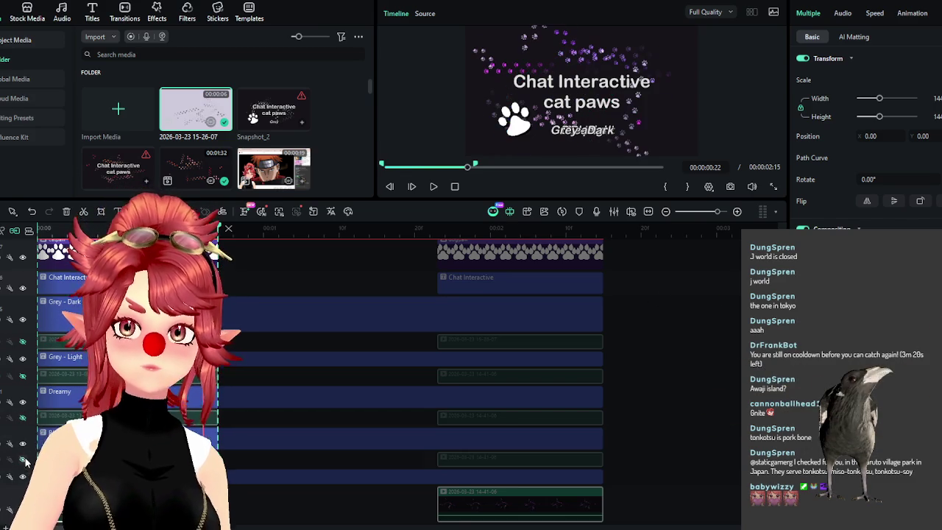
left_click(24, 459)
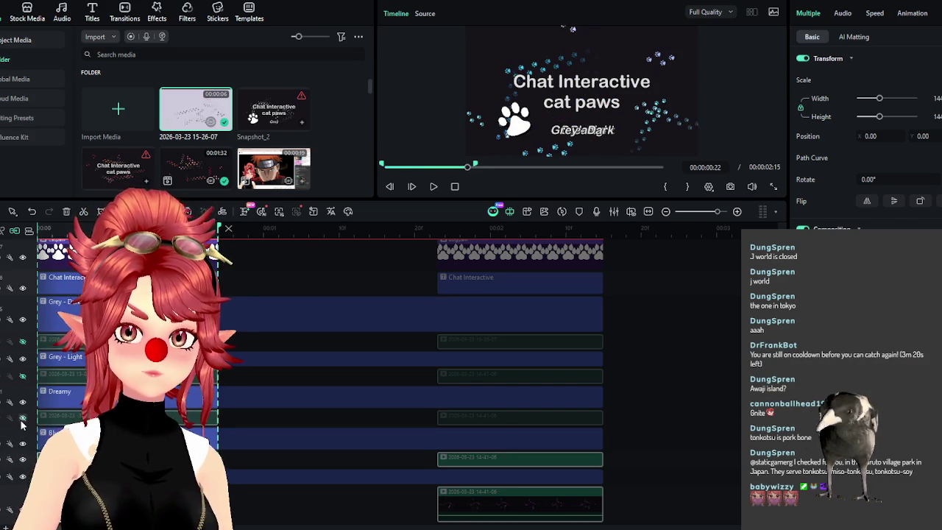
left_click(23, 418)
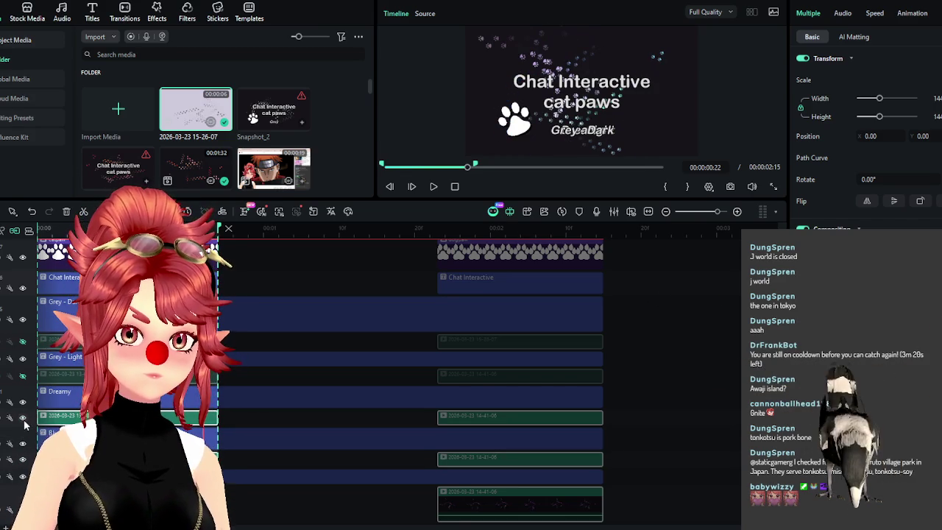
left_click(23, 418)
left_click(23, 417)
left_click(23, 418)
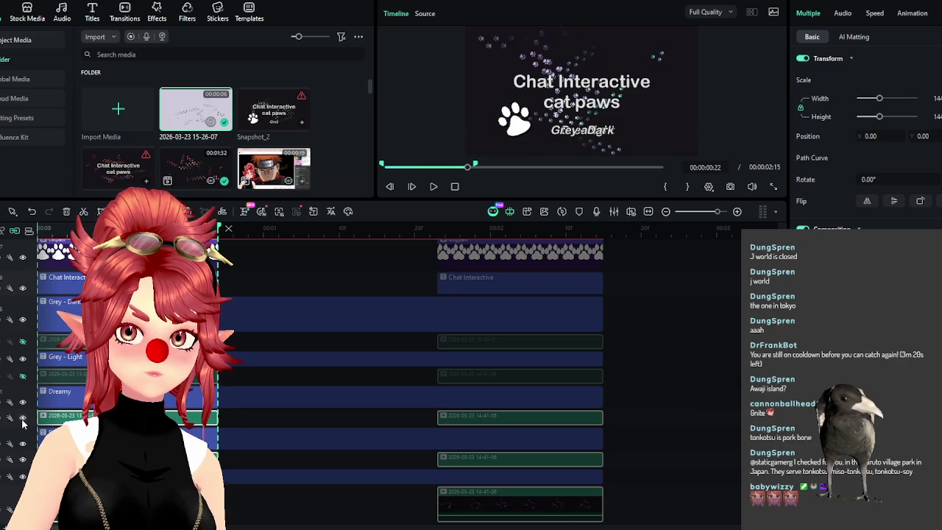
scroll(270, 229, "up", 2)
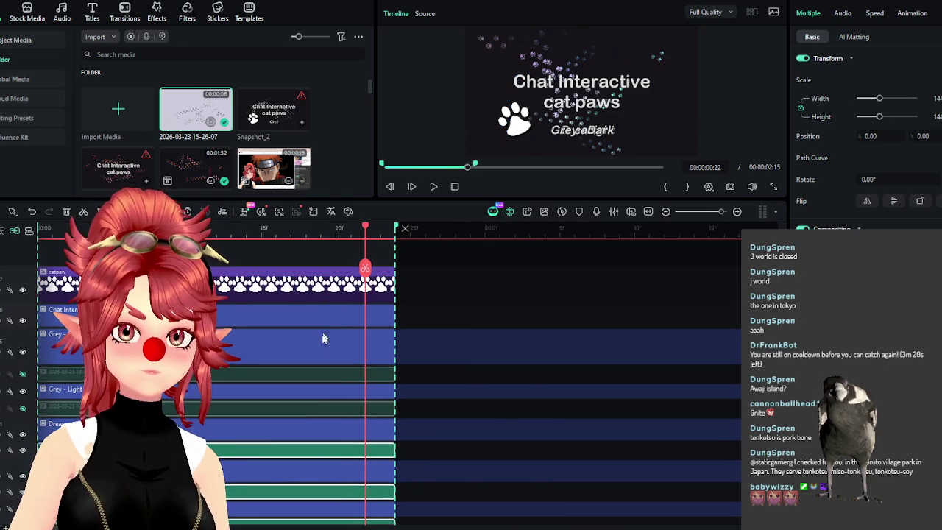
Unhide the background tracks and save a PNG snapshot of the Grey - Dark frame
left_click(23, 408)
left_click(23, 373)
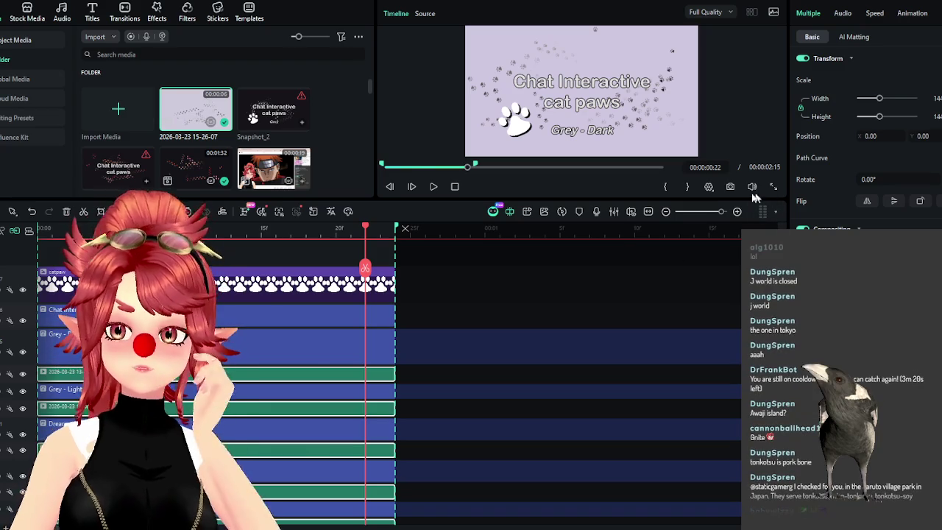
left_click(730, 186)
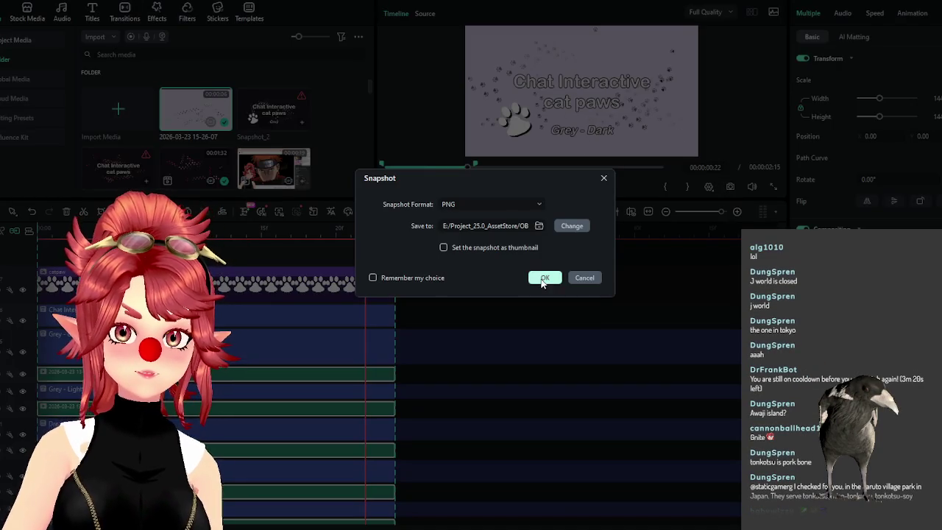
left_click(544, 278)
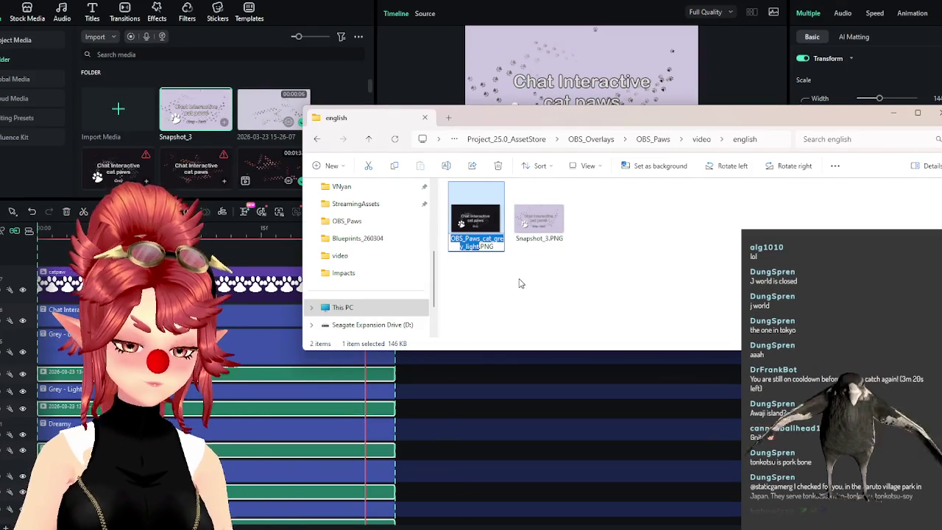
Rename Snapshot_3 to OBS_Paws_cat_grey_dark.PNG
left_click(548, 234)
left_click(551, 235)
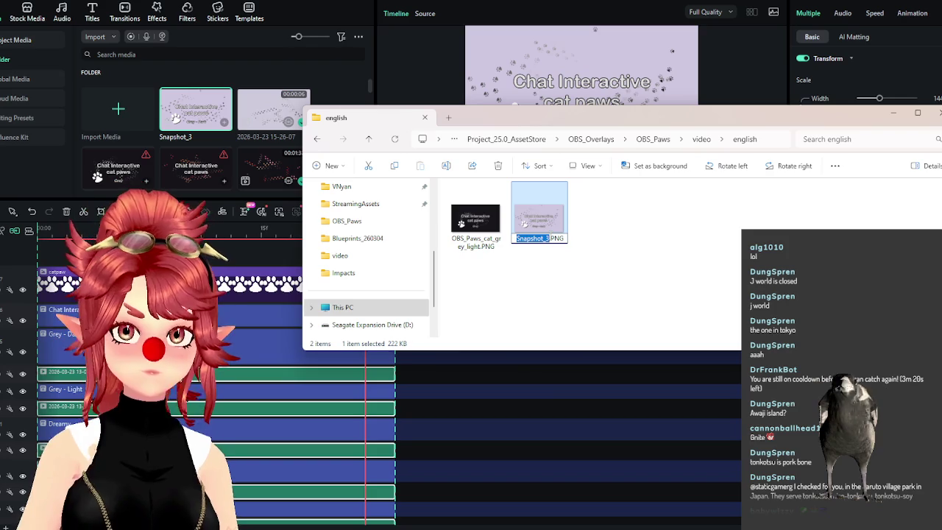
type("OBS_Paws_cat_grey_light.PNG")
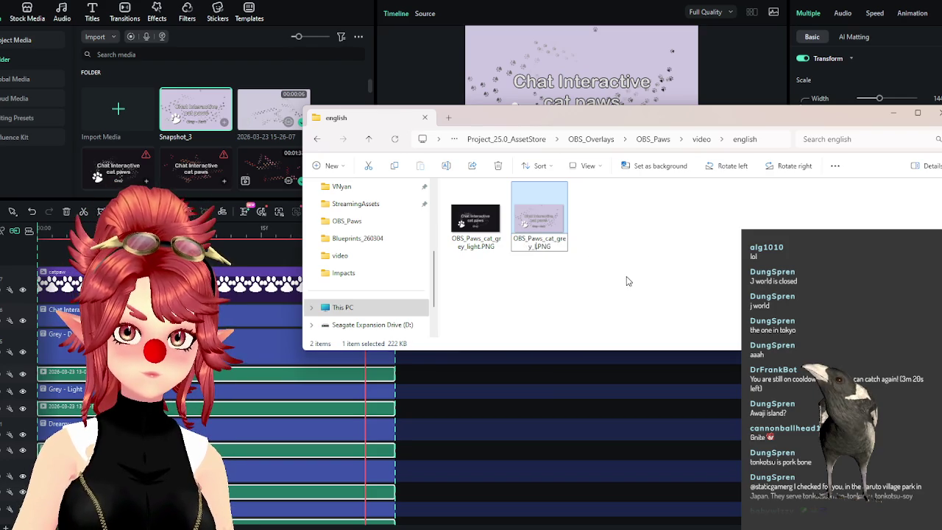
type("dark")
key("Return")
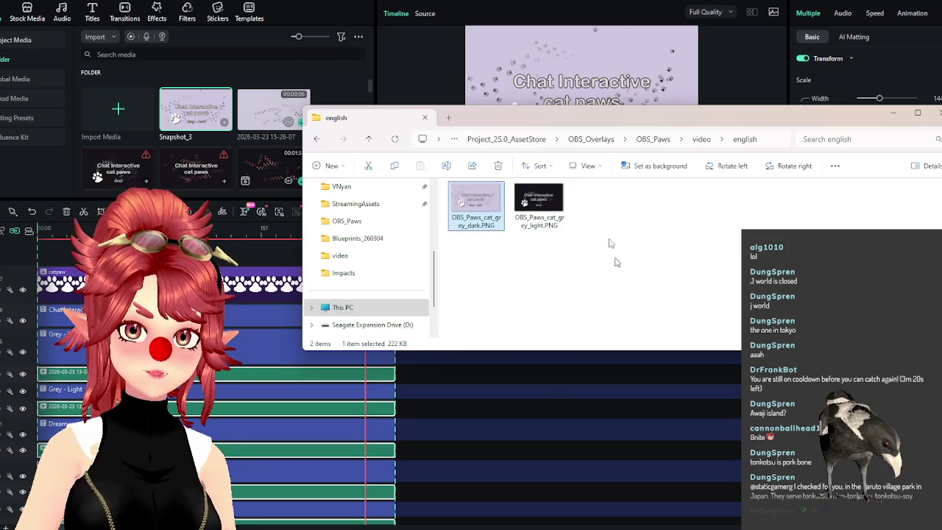
Delete the outdated grey light PNG and go back to Filmora
key("Right")
key("Delete")
key("alt+Tab")
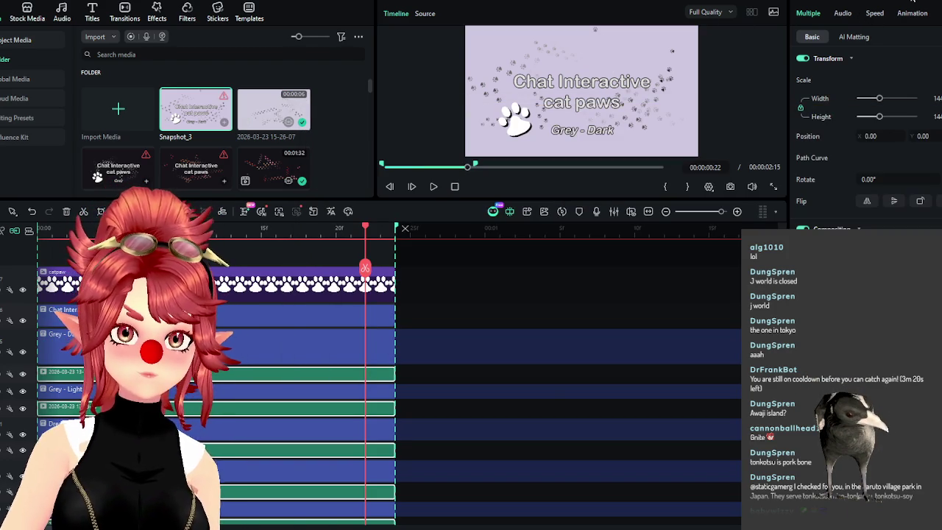
Export the range as a GIF titled OBS_Paws_cat_grey_dark
key("ctrl+e")
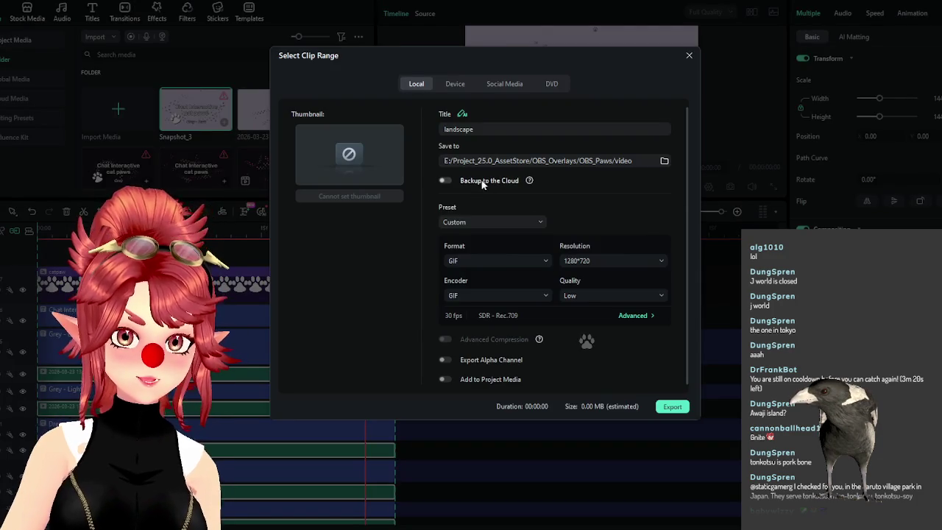
double_click(458, 129)
type("OBS_Paws_cat_grey_light")
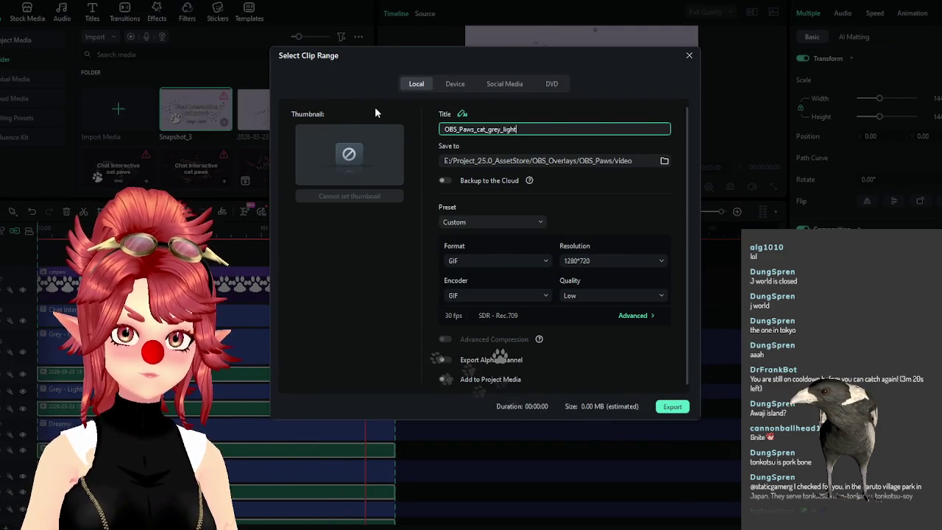
key("BackSpace")
key("BackSpace")
key("BackSpace")
key("BackSpace")
key("BackSpace")
type("dark")
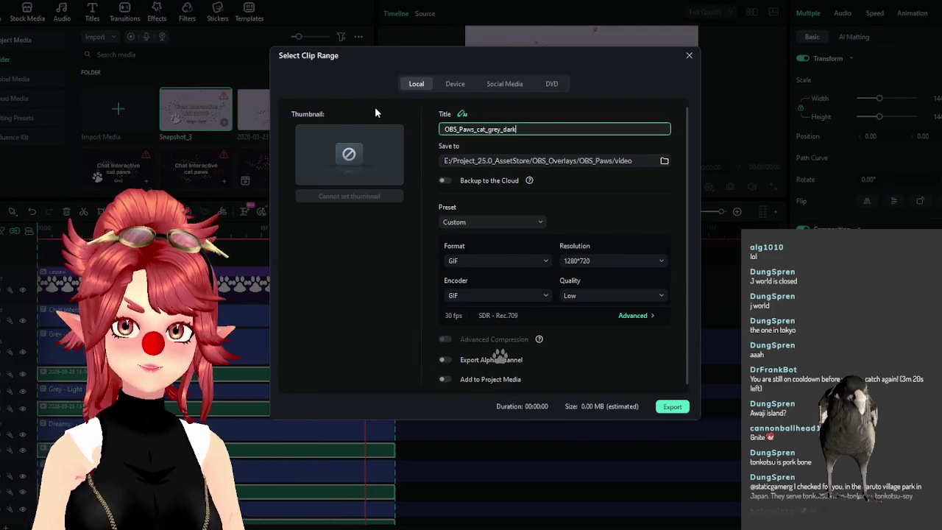
left_click(671, 408)
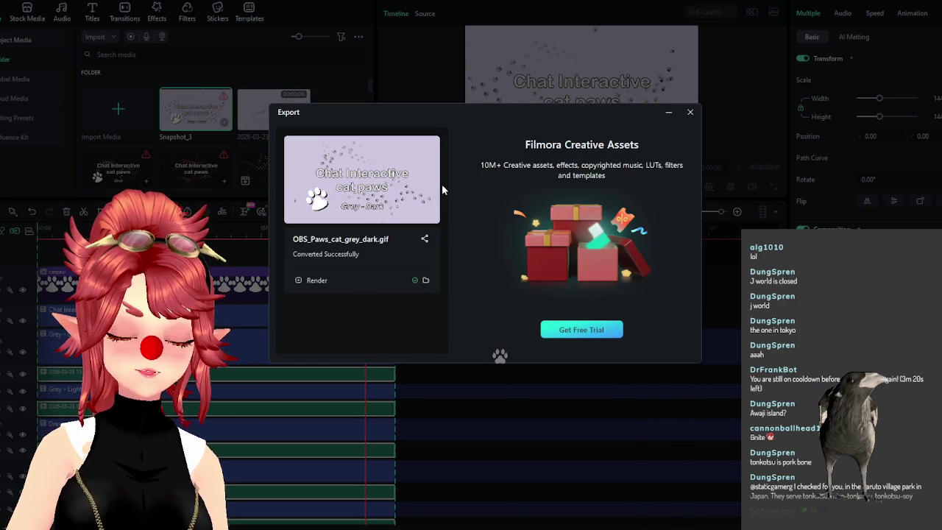
left_click(690, 112)
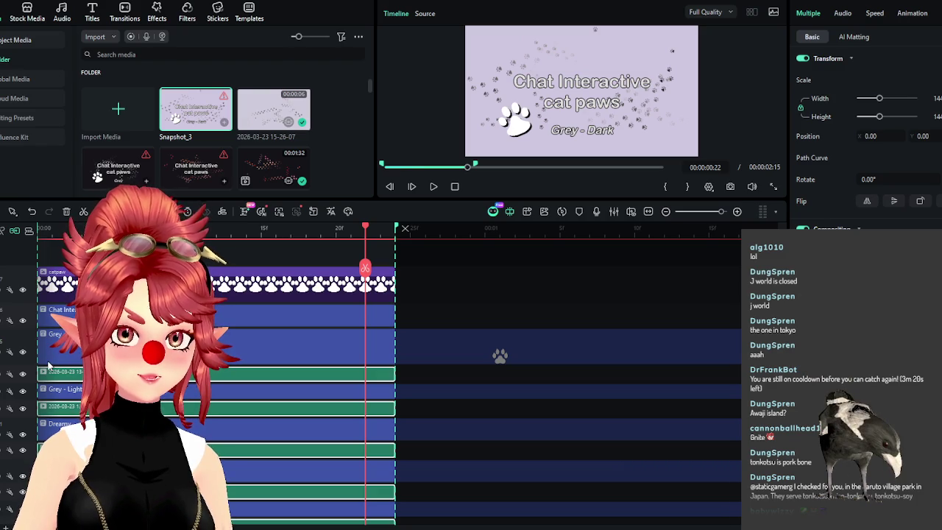
Hide the Grey - Dark and background tracks and snapshot the Grey - Light card as PNG
left_click(23, 352)
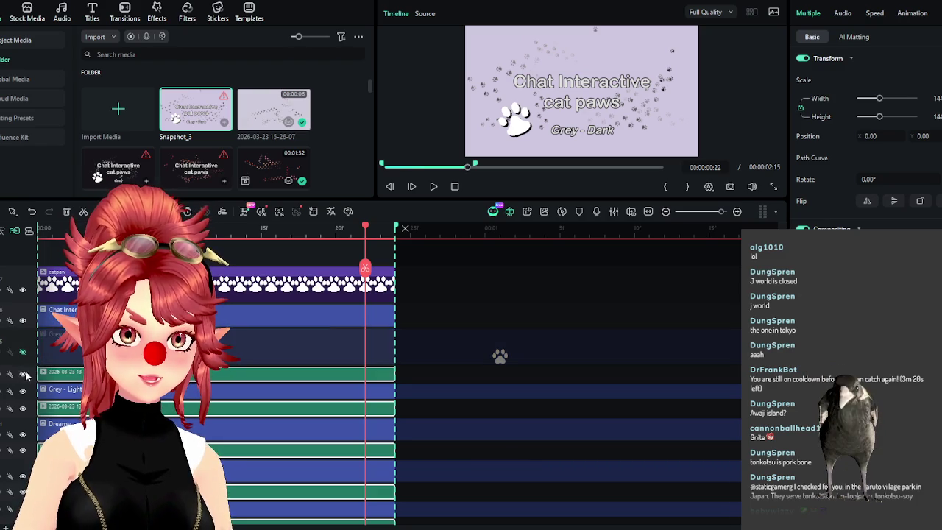
left_click(23, 375)
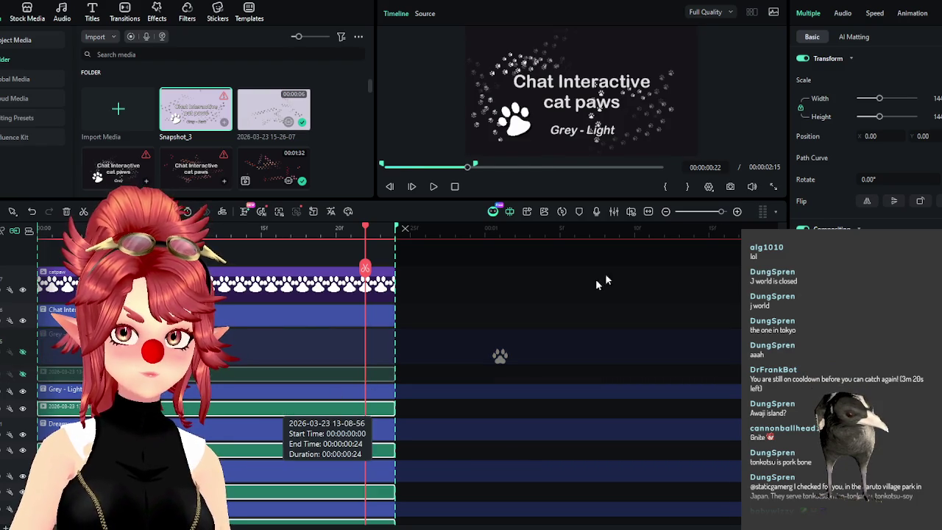
left_click(729, 187)
left_click(546, 277)
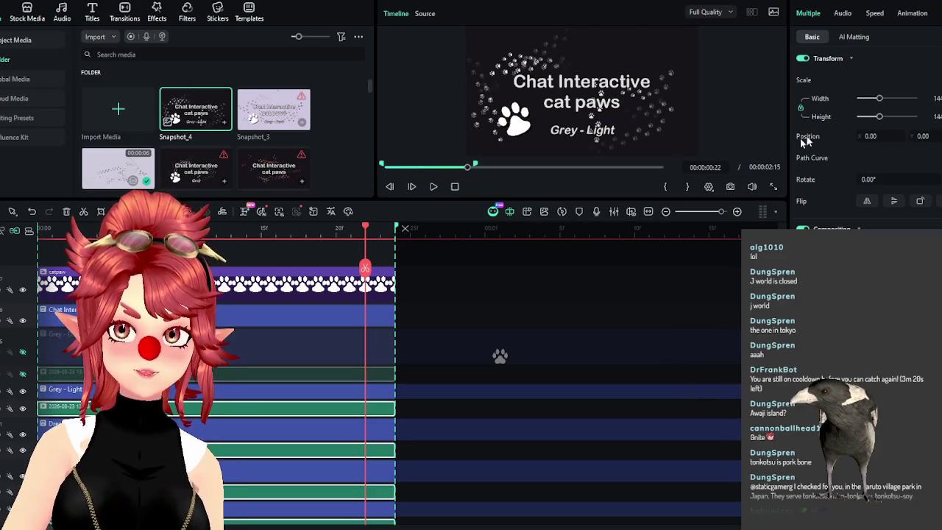
key("ctrl+e")
type("OBS_Paws")
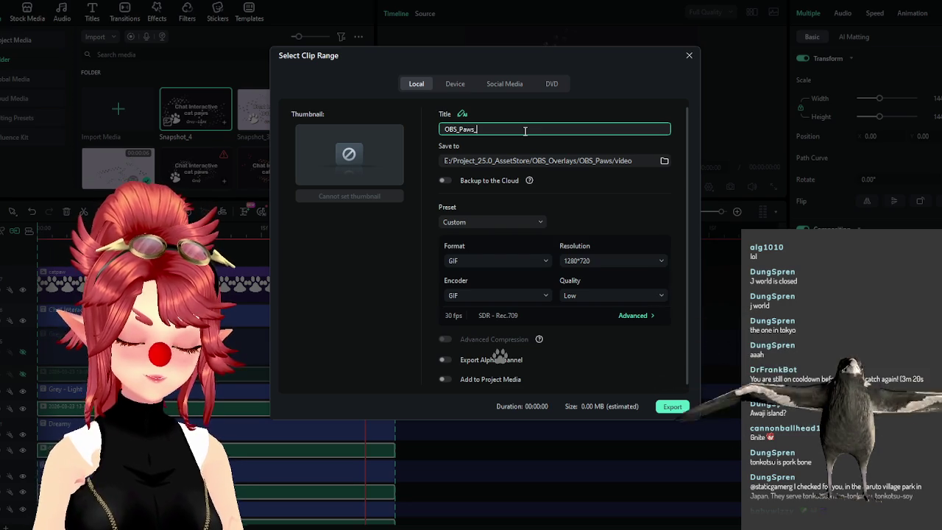
Append _dark to the GIF export title after checking the existing file names in the english folder
type("_da")
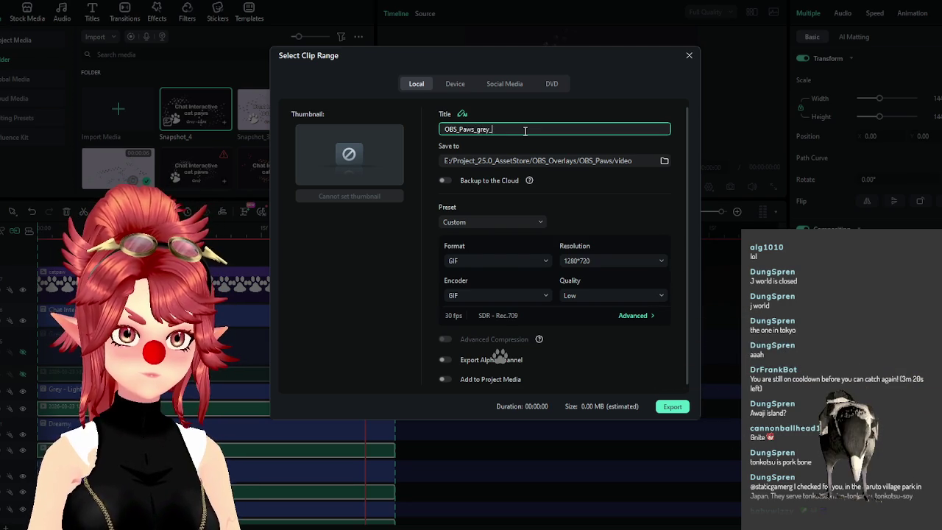
type("rk")
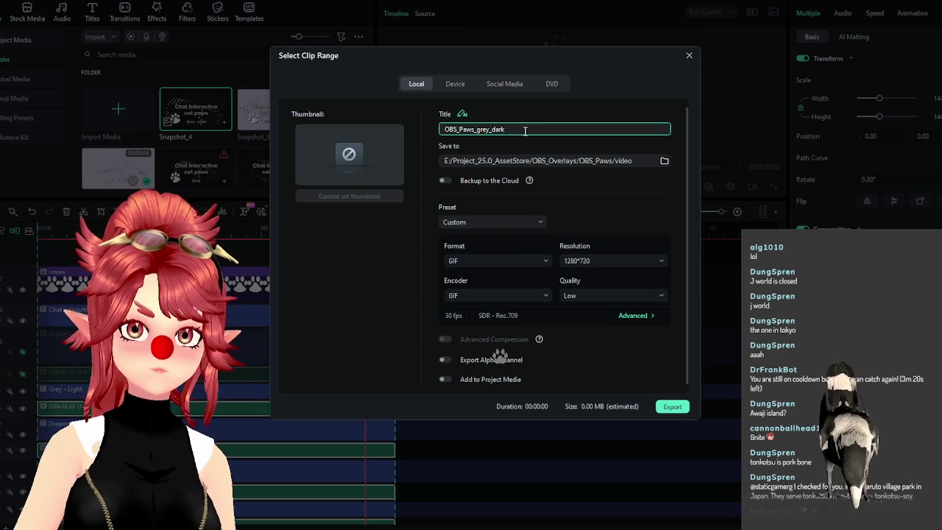
key("alt+Tab")
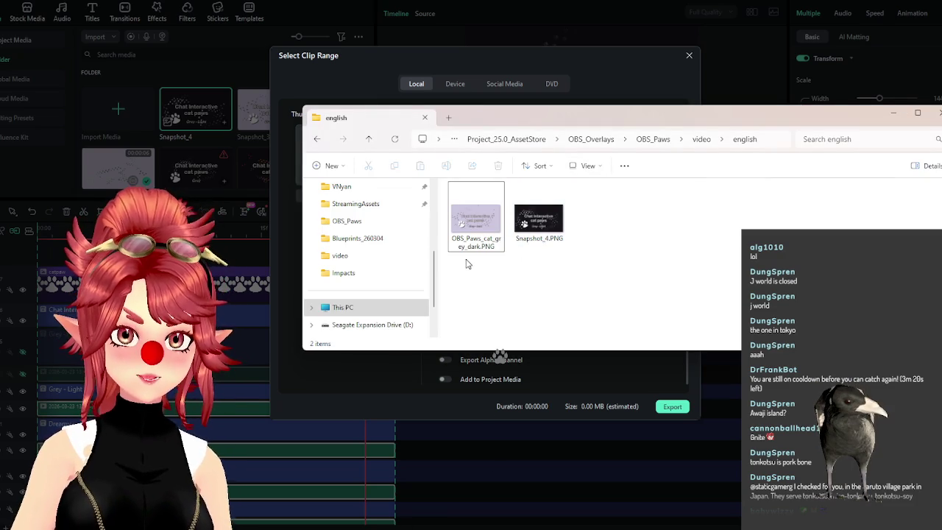
left_click(545, 59)
left_click(502, 130)
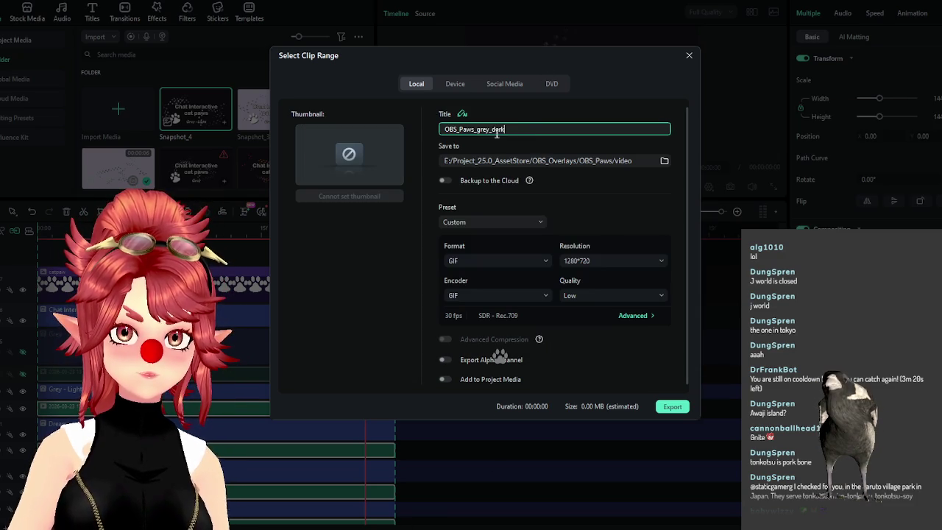
Insert cat_ after Paws_ in the title and export the GIF as OBS_Paws_cat_grey_dark-1.gif
left_click(477, 130)
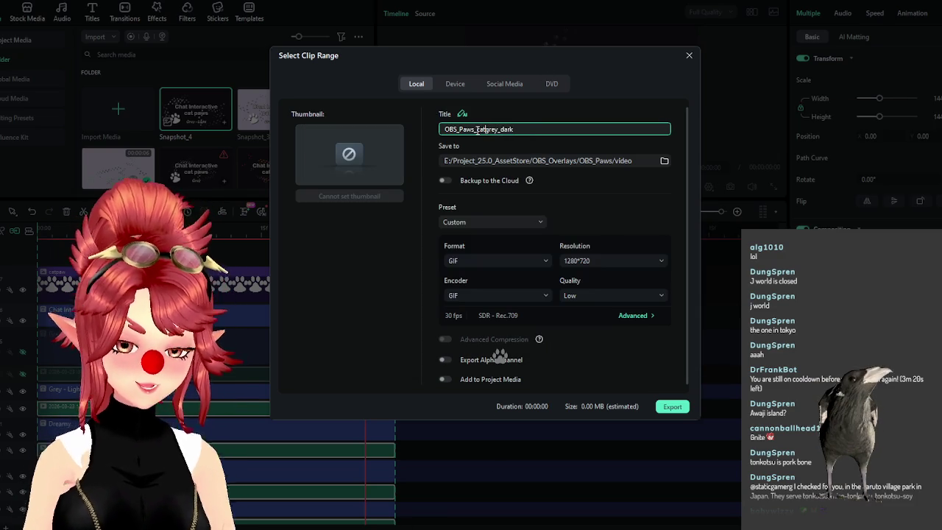
type("cat_")
double_click(523, 129)
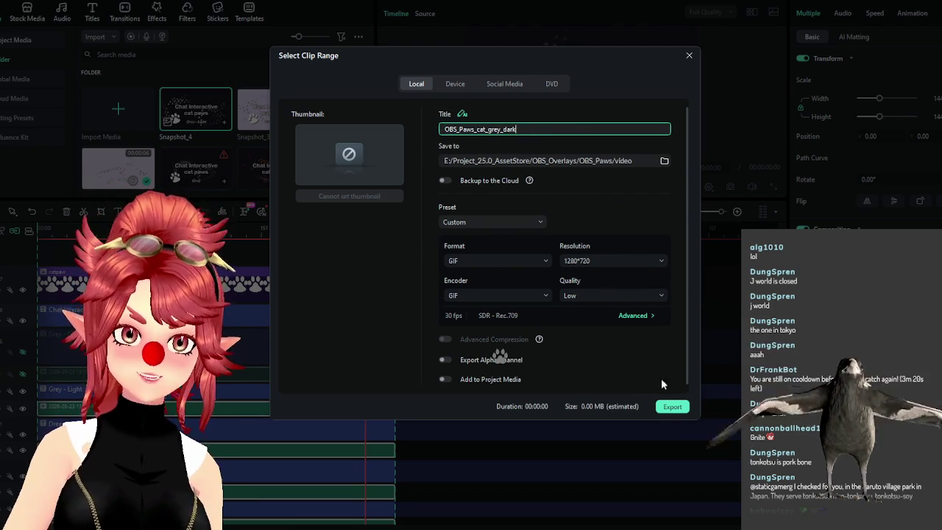
key("Escape")
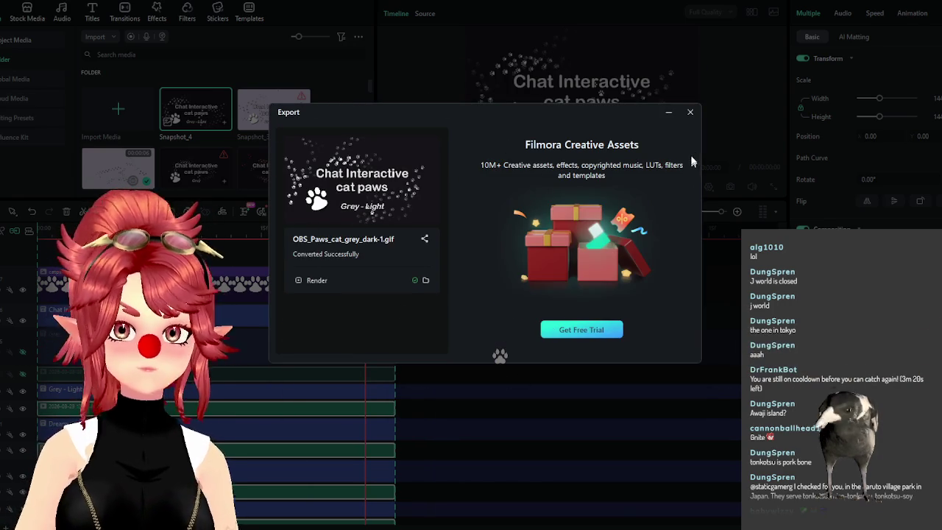
left_click(690, 112)
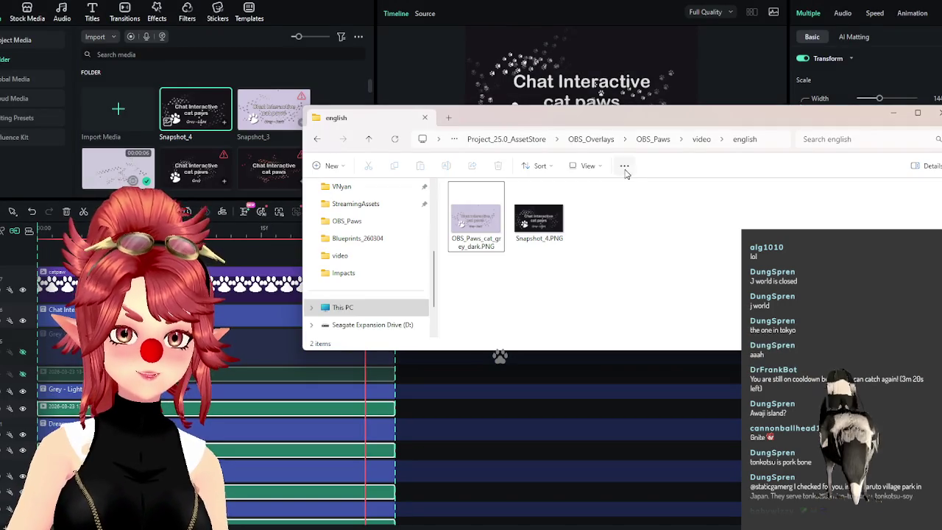
Rename Snapshot_4 to OBS_Paws_cat_frey_light.PNG, then glance at Filmora's export settings and close them
key("F2")
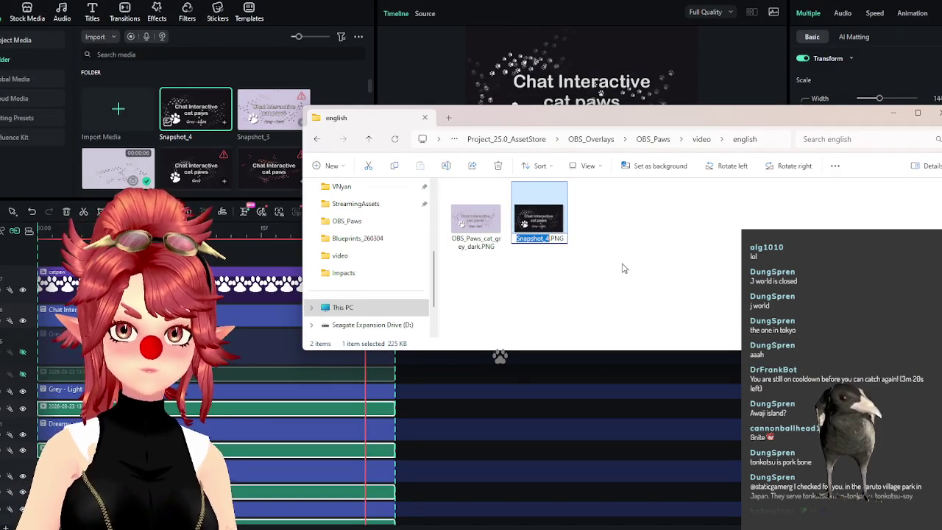
type("OBS_Paws_cat_")
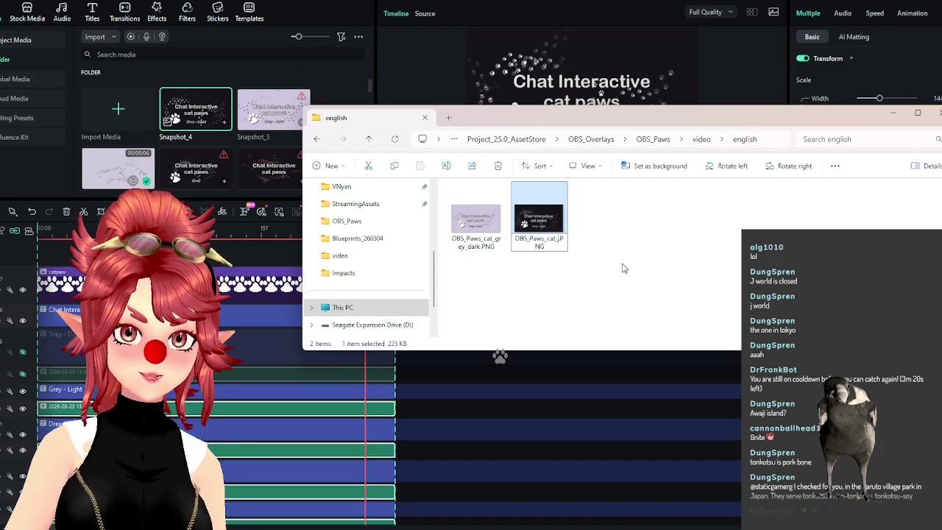
type("ree")
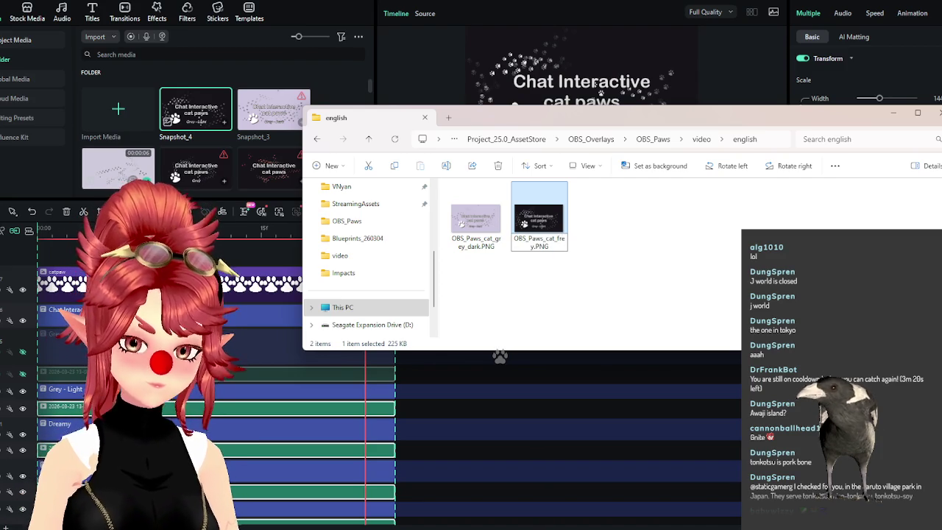
type("_light")
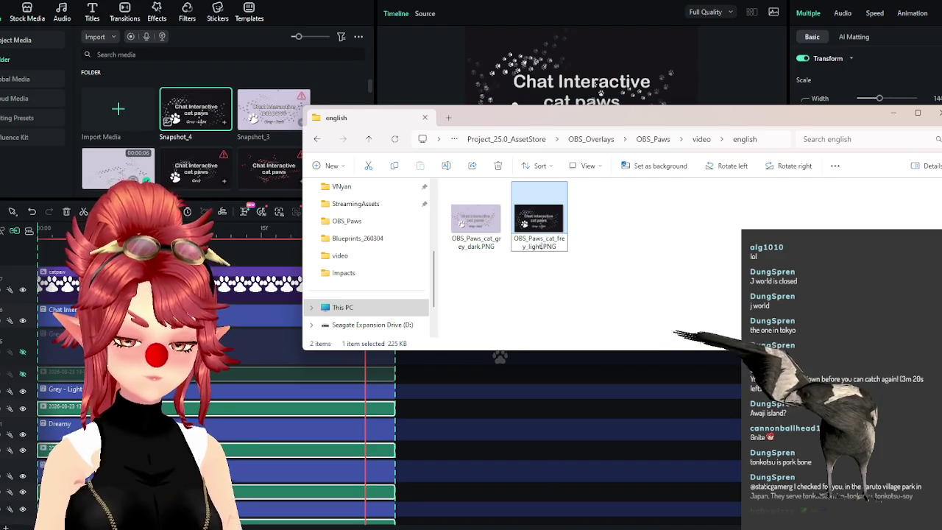
key("Return")
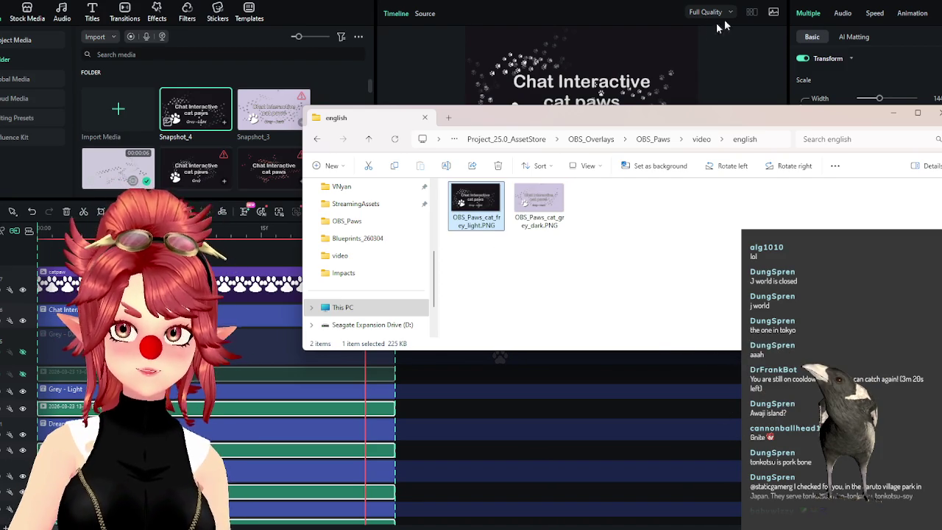
left_click(596, 82)
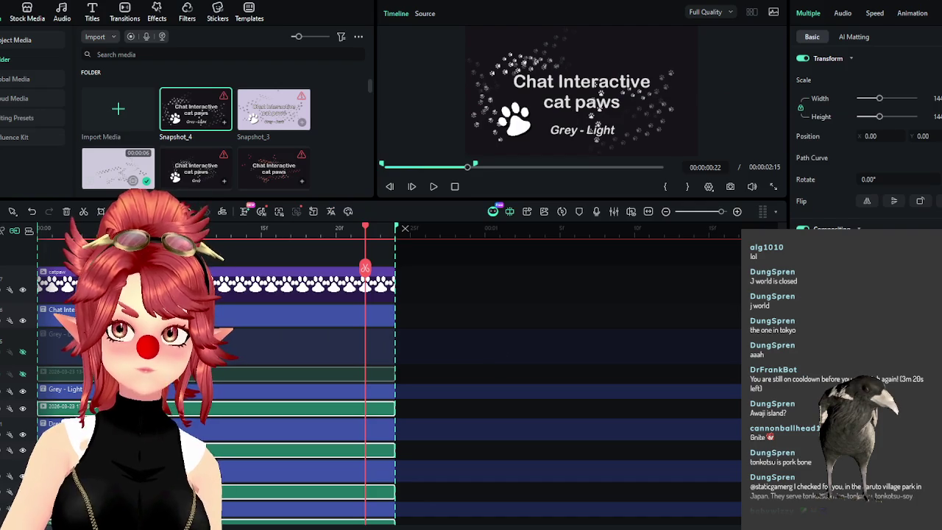
key("ctrl+e")
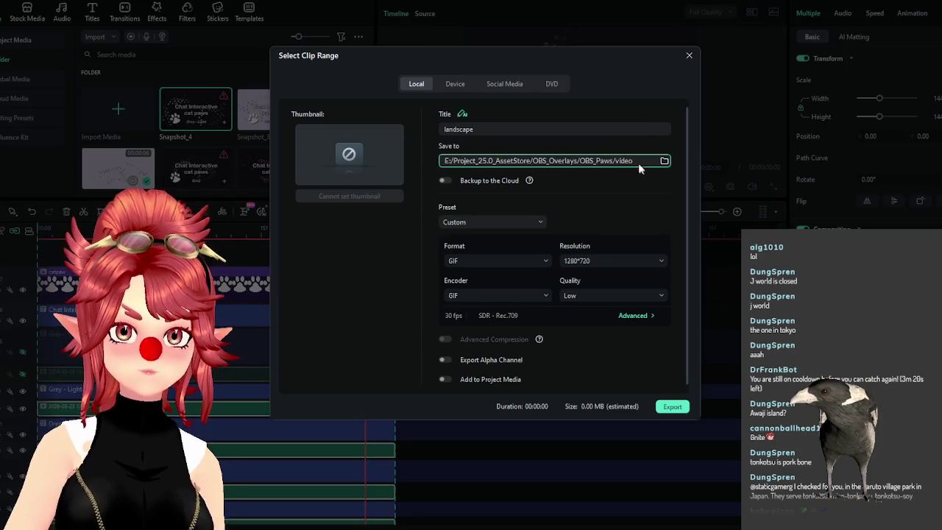
left_click(688, 55)
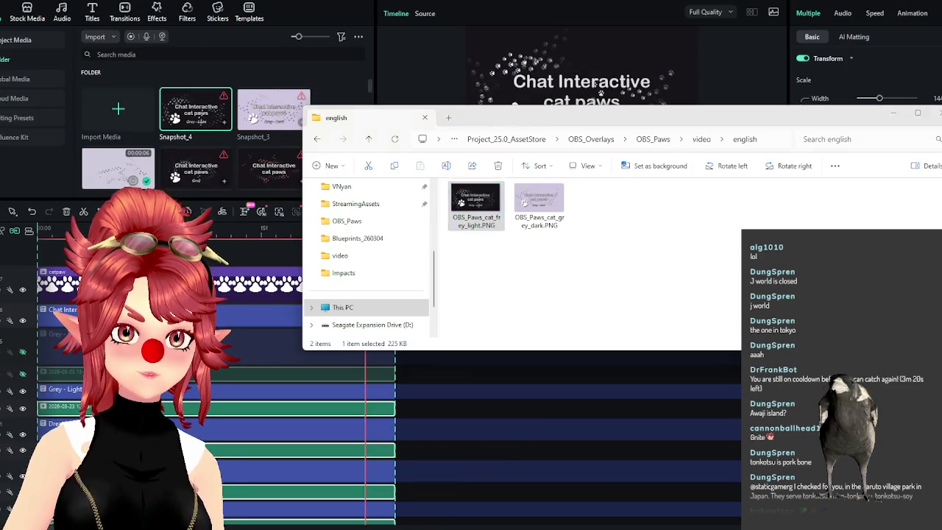
Take OBS_Paws_cat_grey_dark.gif and OBS_Paws_cat_grey_dark-1.gif out of the video folder
left_click(702, 139)
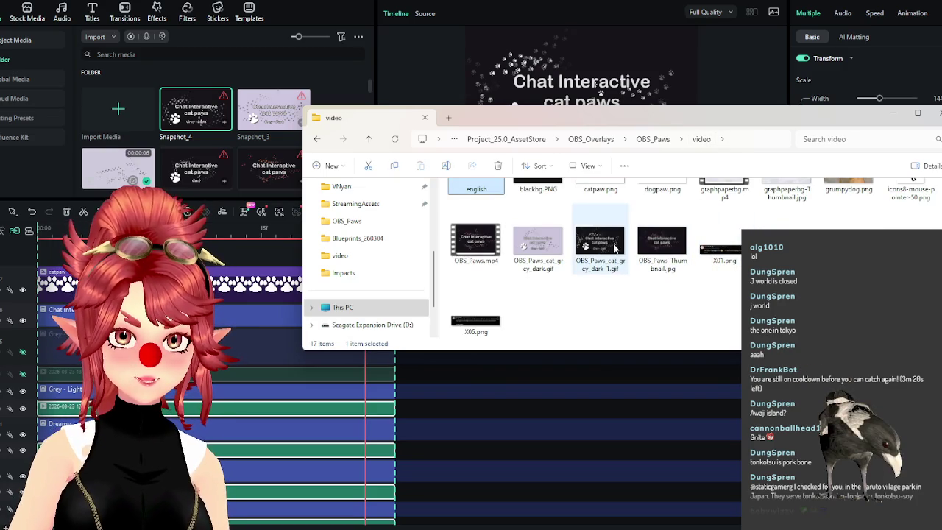
left_click(539, 243)
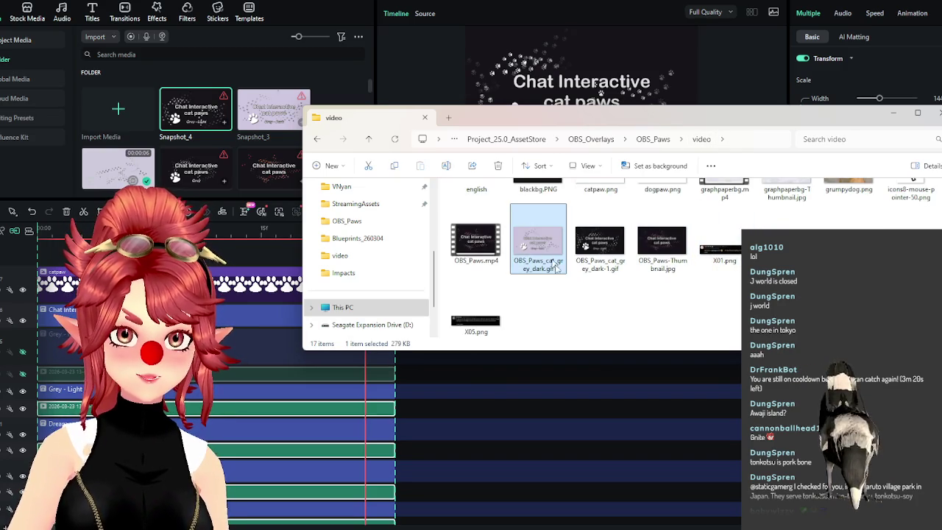
left_click(602, 247, "ctrl")
scroll(621, 307, "up", 1)
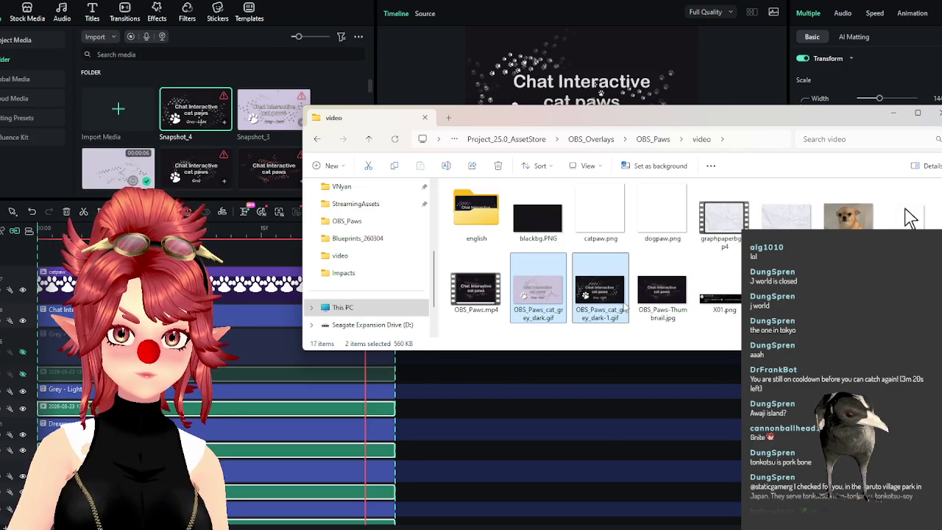
scroll(624, 307, "down", 1)
scroll(625, 307, "up", 1)
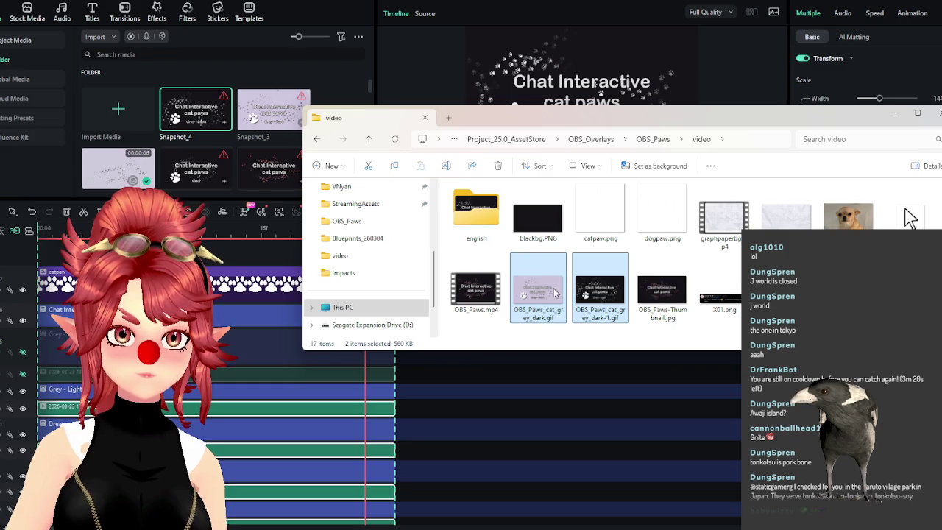
key("Delete")
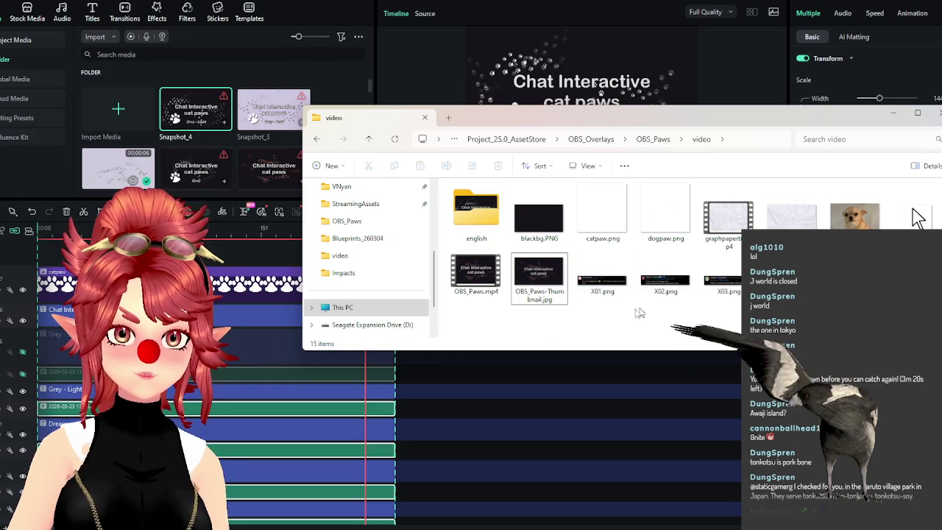
Open the english folder and compare the grey_dark GIF and PNG files
double_click(476, 217)
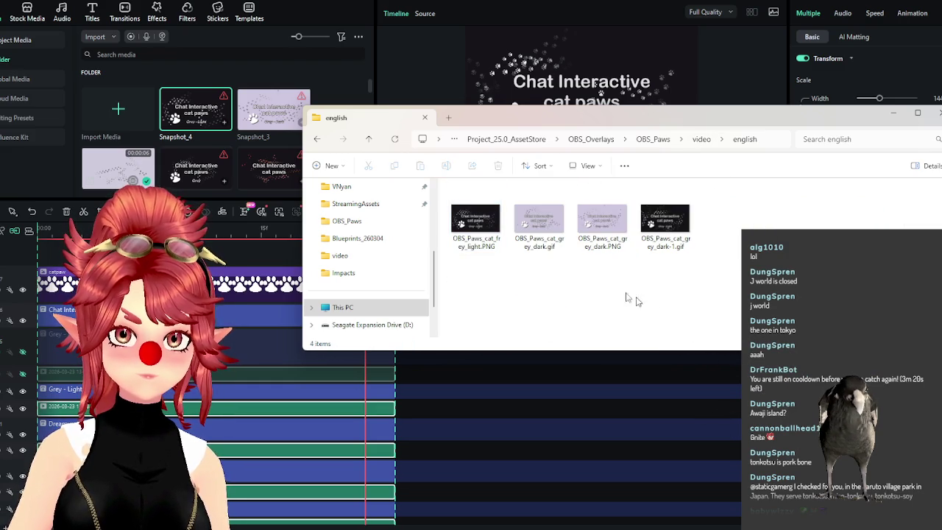
left_click(532, 249)
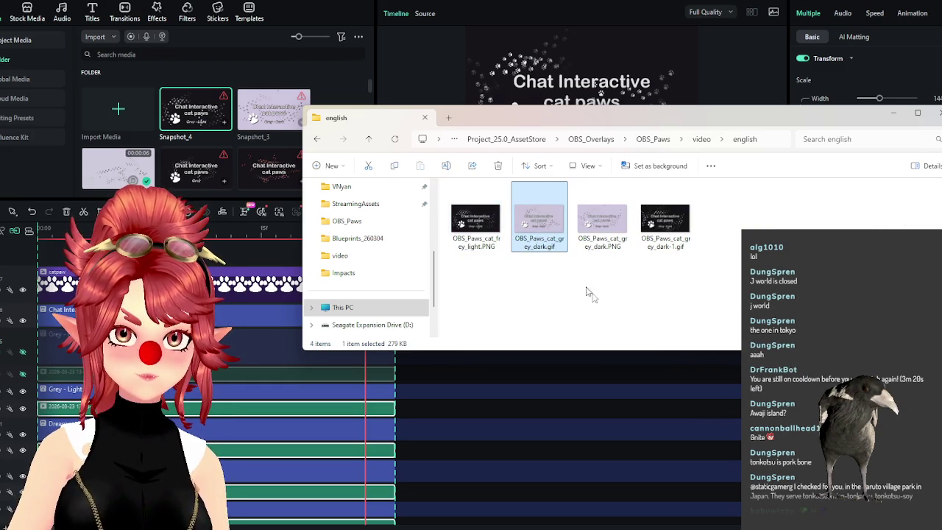
left_click(612, 247)
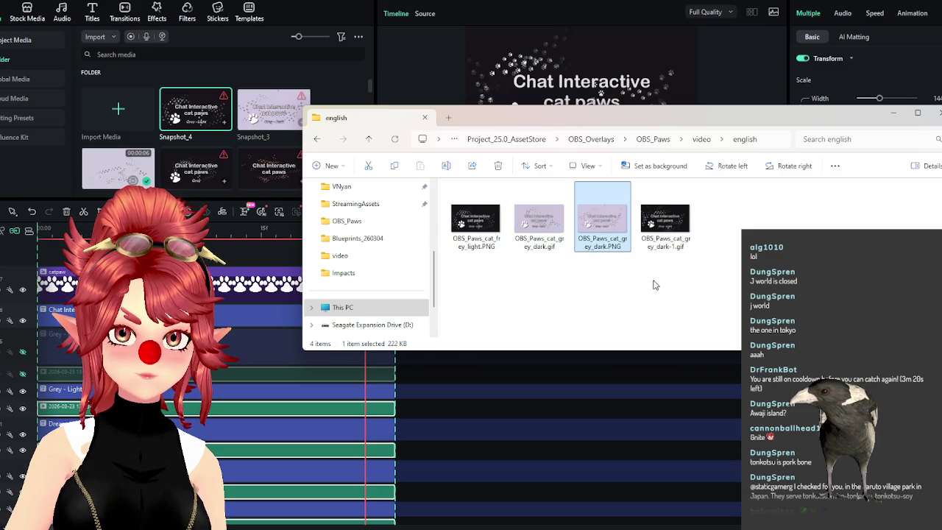
left_click(665, 221)
left_click(545, 252)
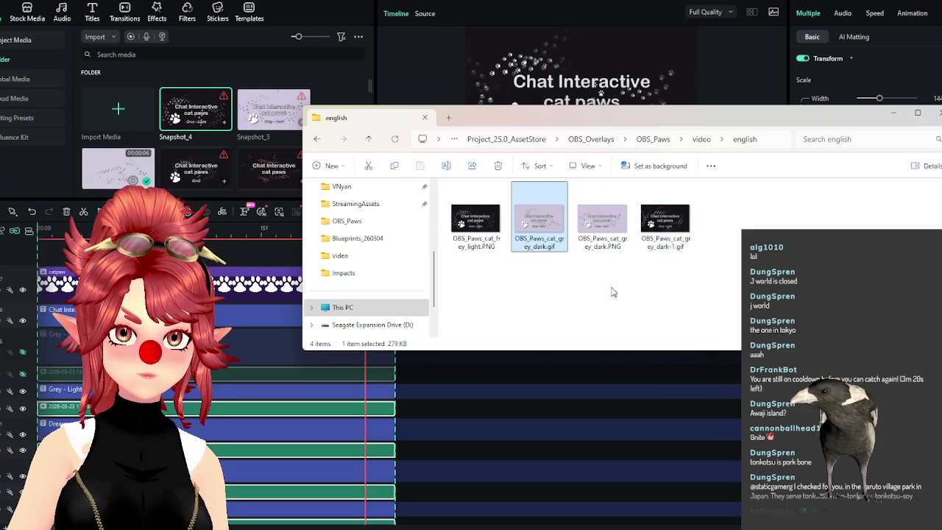
left_click(668, 240)
Rename the two GIFs to OBS_Paws_cat_grey_light.gif and OBS_Paws_cat_grey_dark.gif
left_click(539, 243)
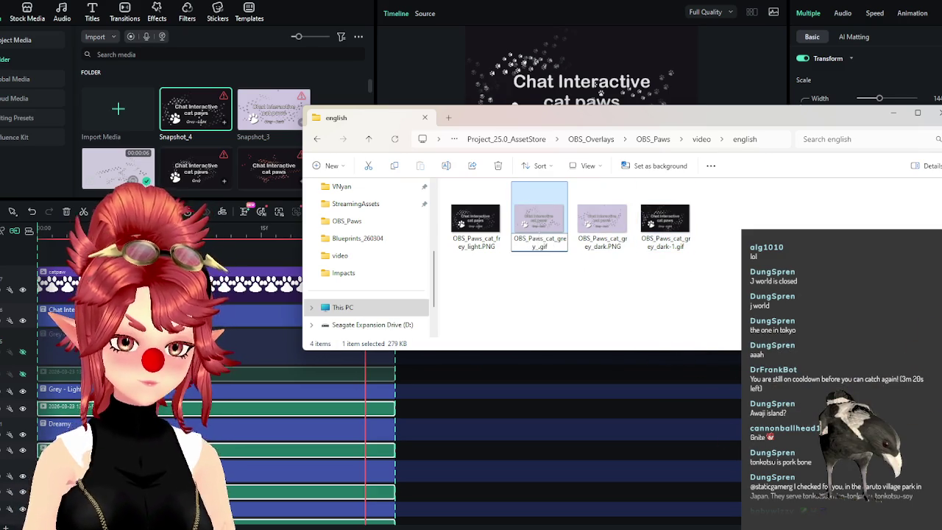
type("light")
key("Return")
left_click(616, 220)
key("F2")
key("BackSpace")
key("BackSpace")
key("Return")
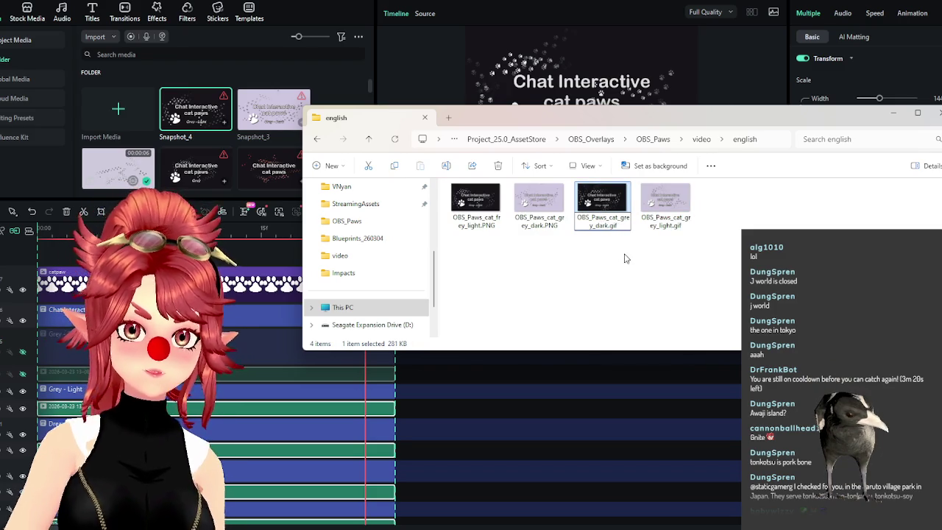
key("alt+Tab")
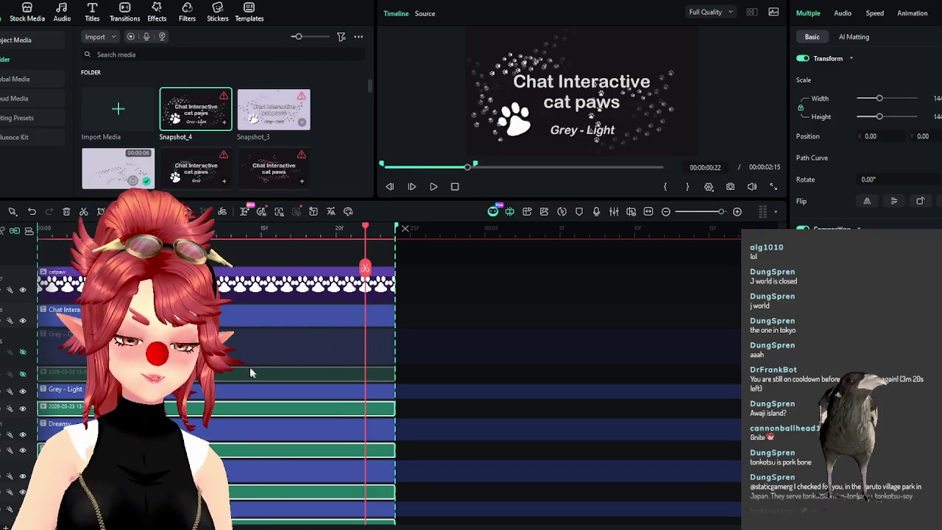
Delete all four grey GIF and PNG files from the english folder, then return to Filmora
scroll(290, 321, "down", 1)
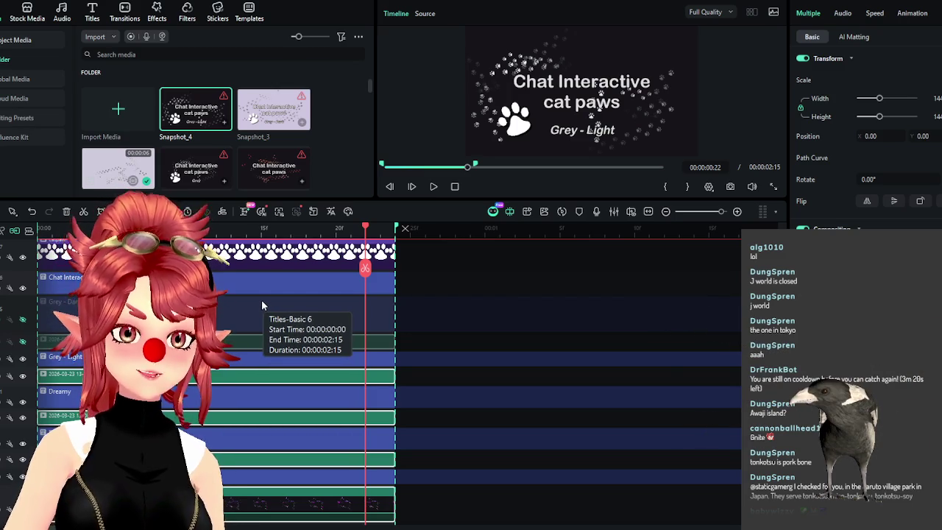
scroll(262, 303, "up", 1)
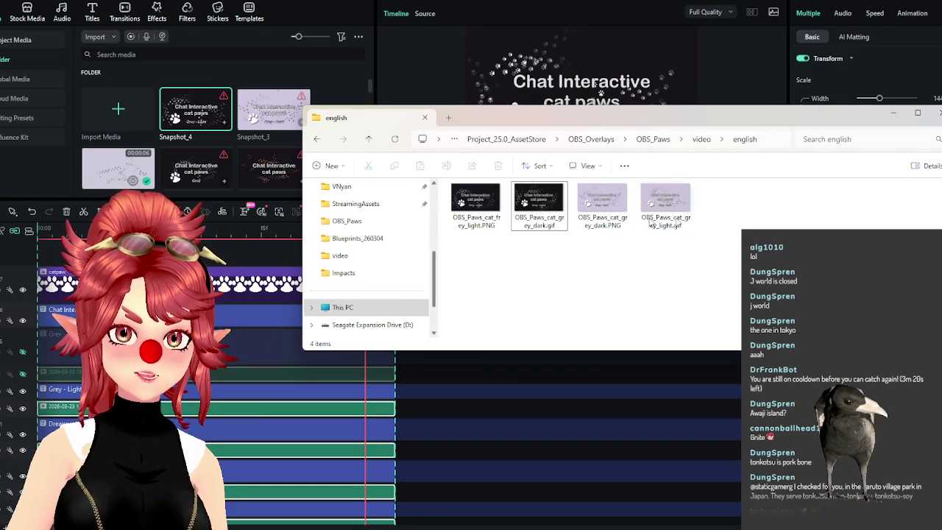
left_click_drag(681, 278, 482, 206)
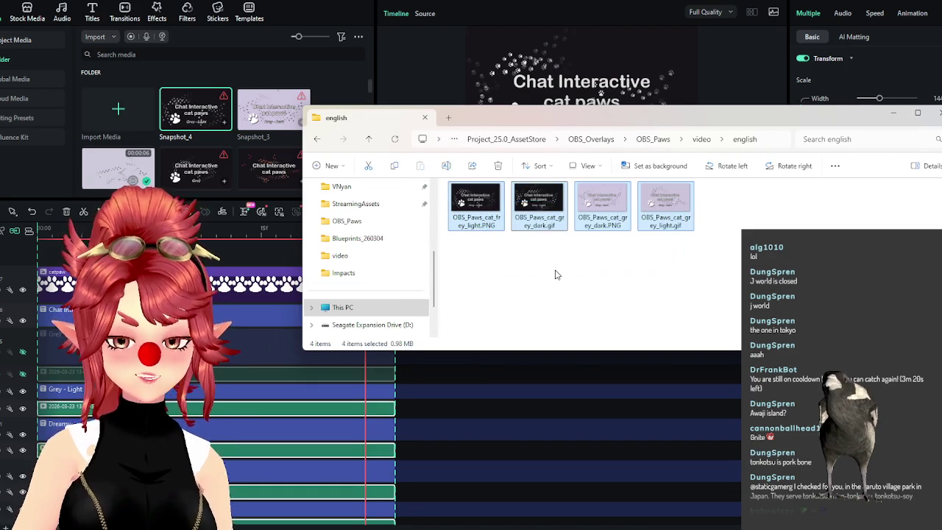
key("Delete")
left_click(337, 190)
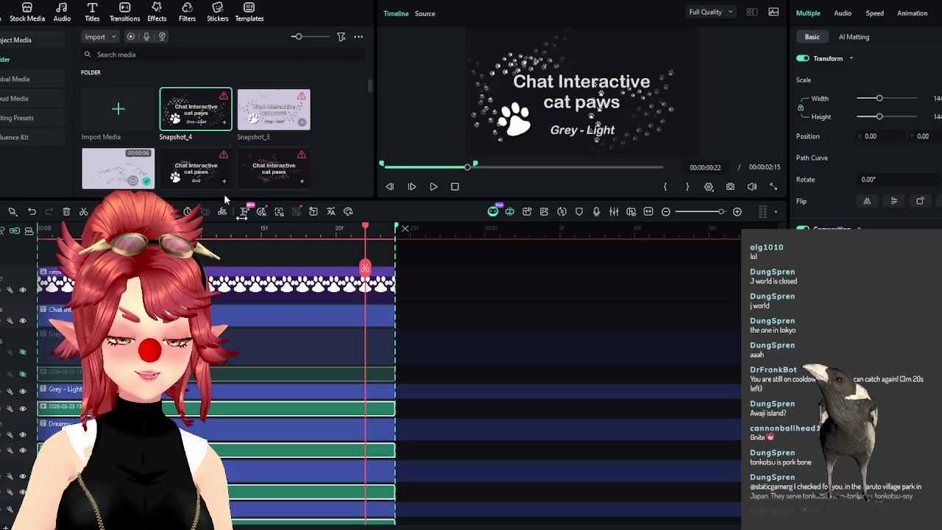
Change the project resolution to a square 1280x1280 canvas
left_click(81, 0)
left_click(103, 208)
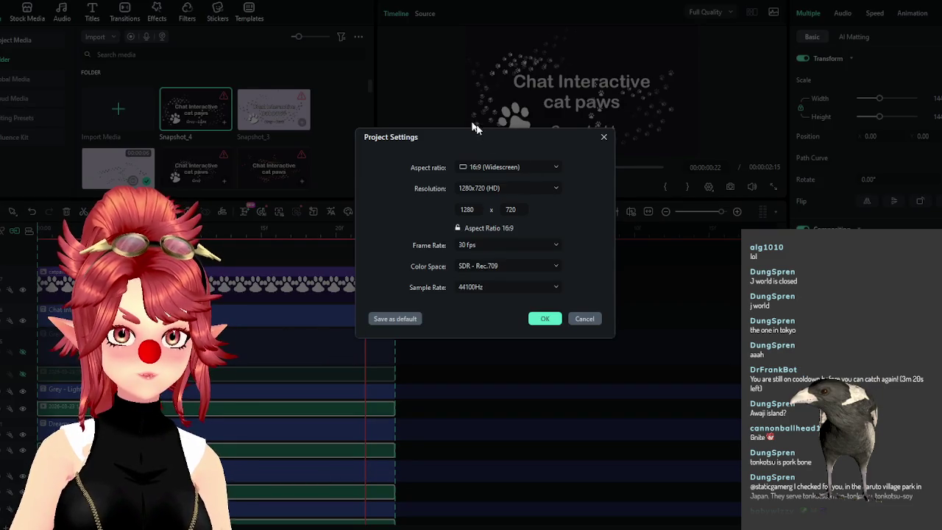
left_click(505, 188)
left_click(506, 188)
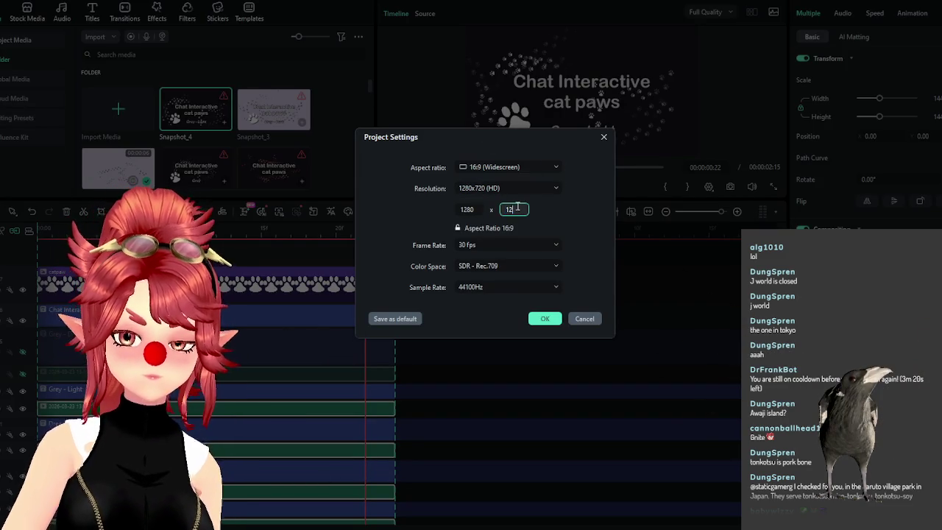
type("1280")
left_click(541, 318)
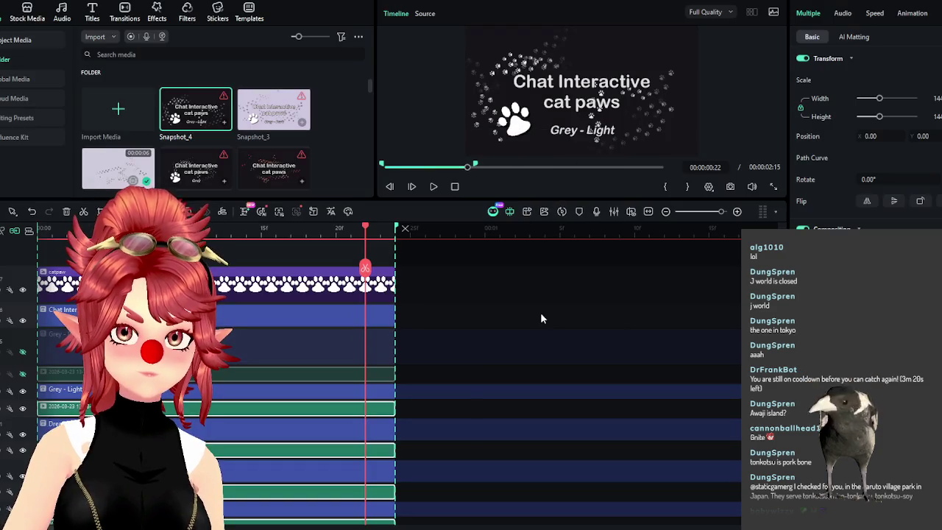
Raise an image clip's scale from 100 to about 196 and move the playhead to frame 17
scroll(382, 252, "down", 3)
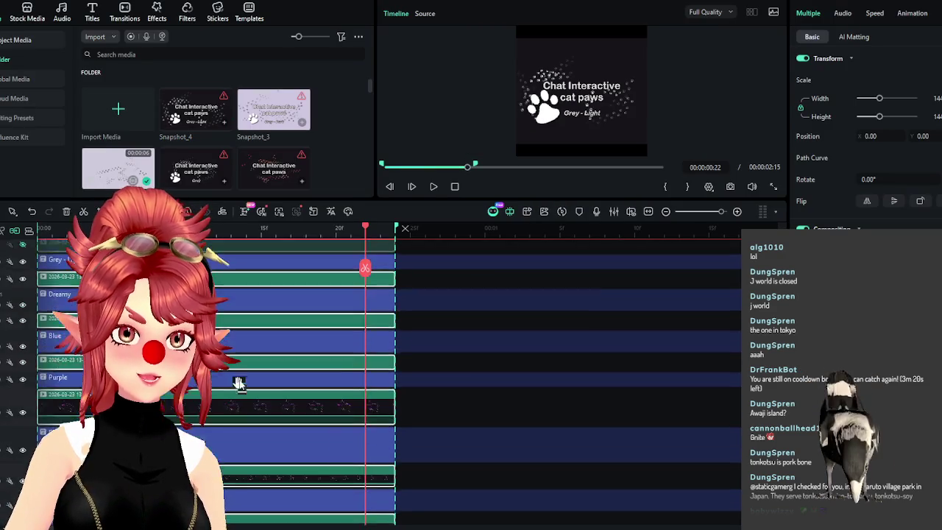
left_click(383, 252)
left_click(479, 440)
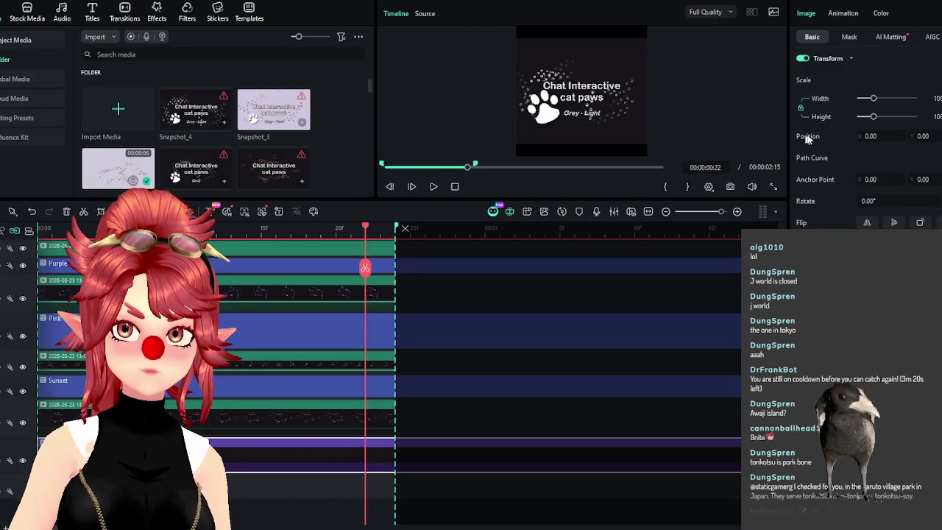
left_click_drag(882, 99, 886, 98)
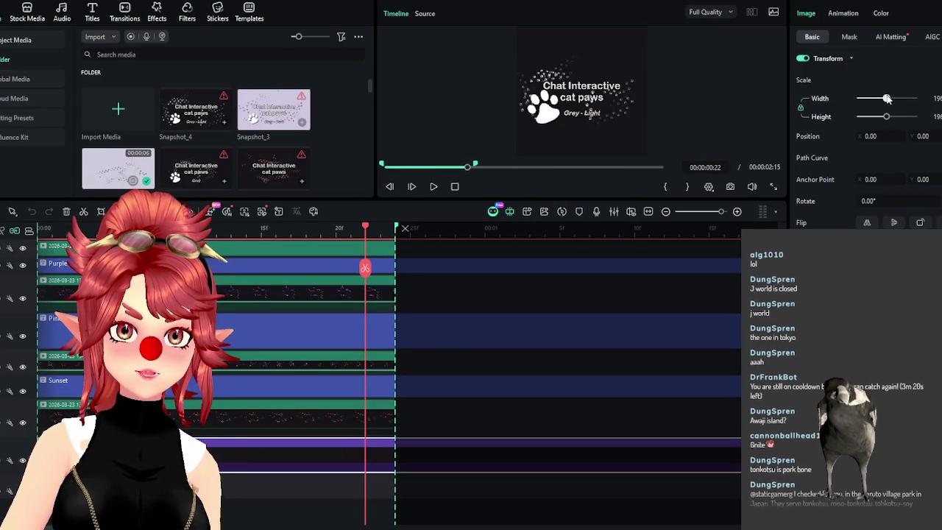
scroll(446, 390, "up", 3)
scroll(446, 397, "up", 3)
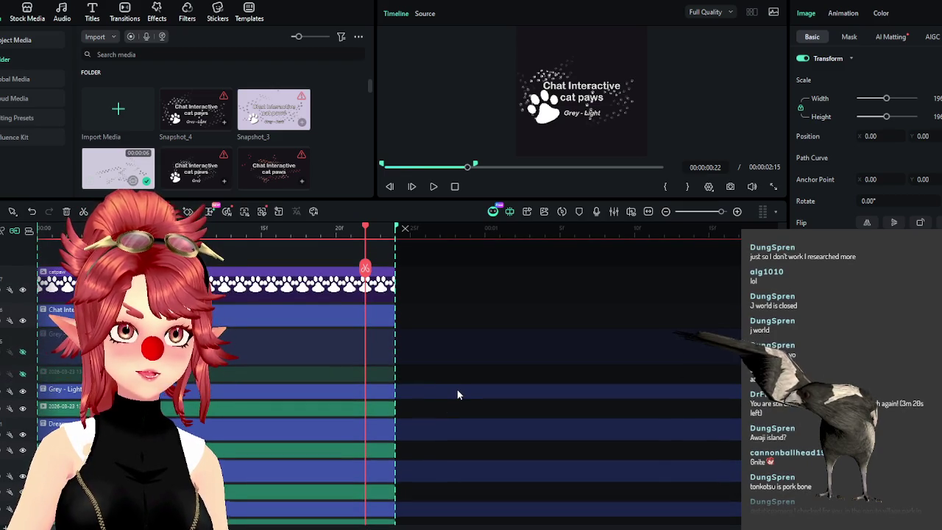
scroll(456, 389, "down", 2)
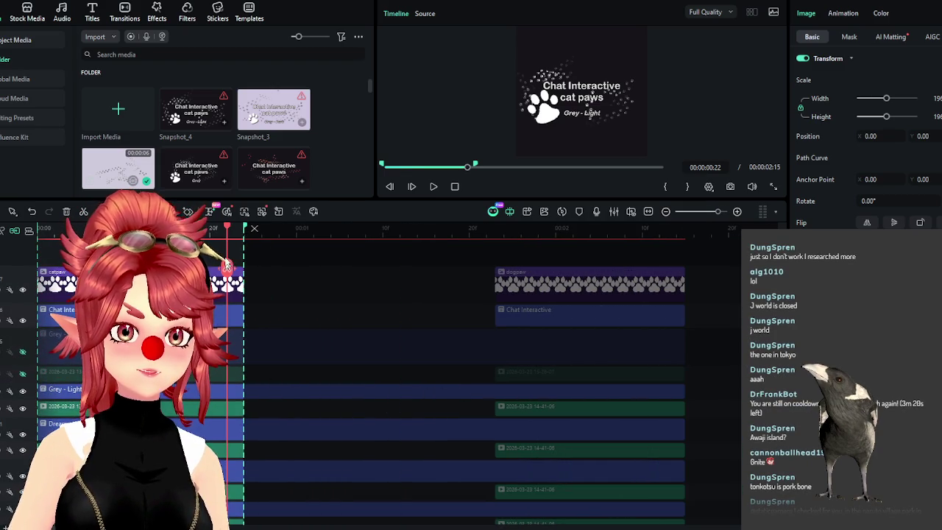
mouse_move(226, 230)
left_mouse_down()
mouse_move(188, 231)
mouse_move(228, 242)
left_mouse_up()
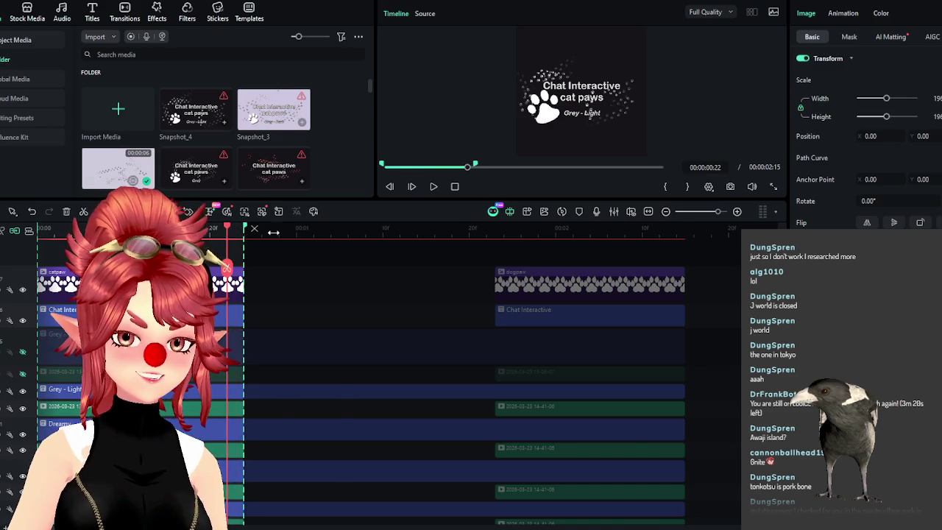
scroll(324, 237, "up", 2)
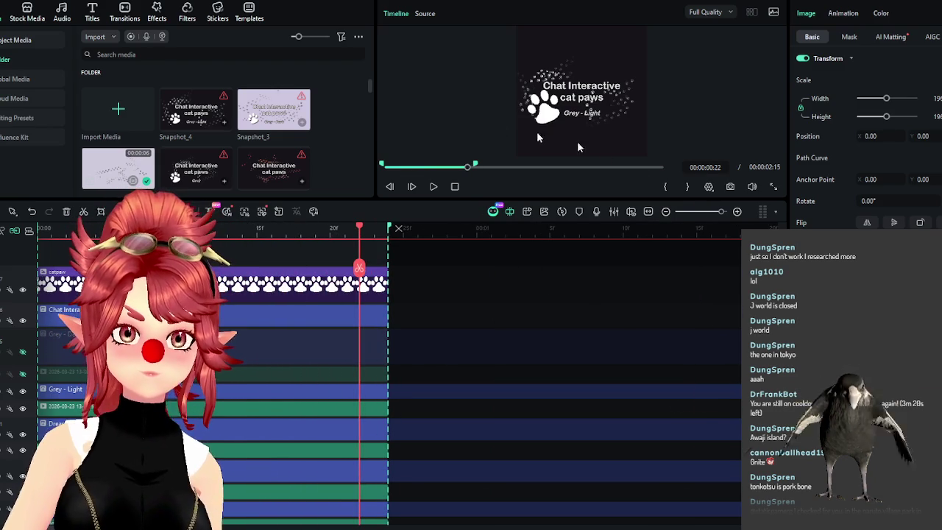
Save a PNG snapshot of the Grey - Light card, locate it in the english folder and begin renaming it
left_click(730, 187)
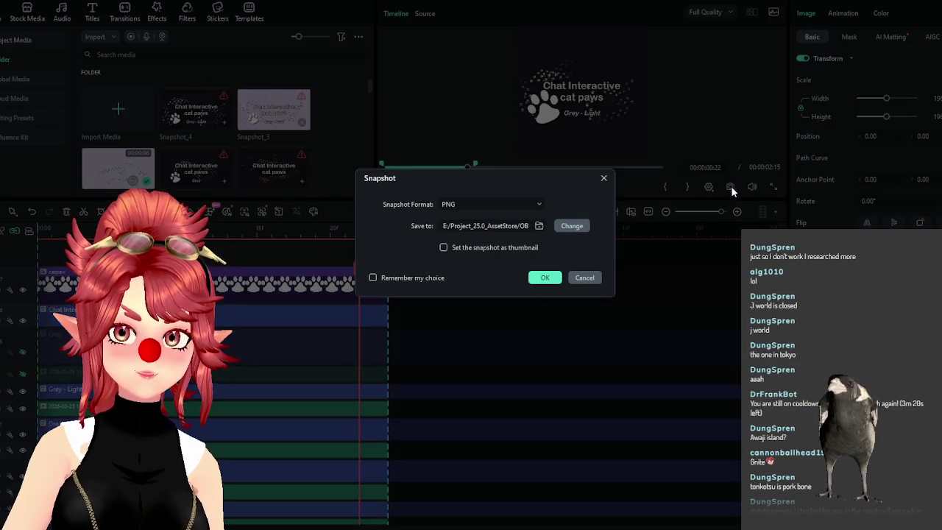
left_click(543, 278)
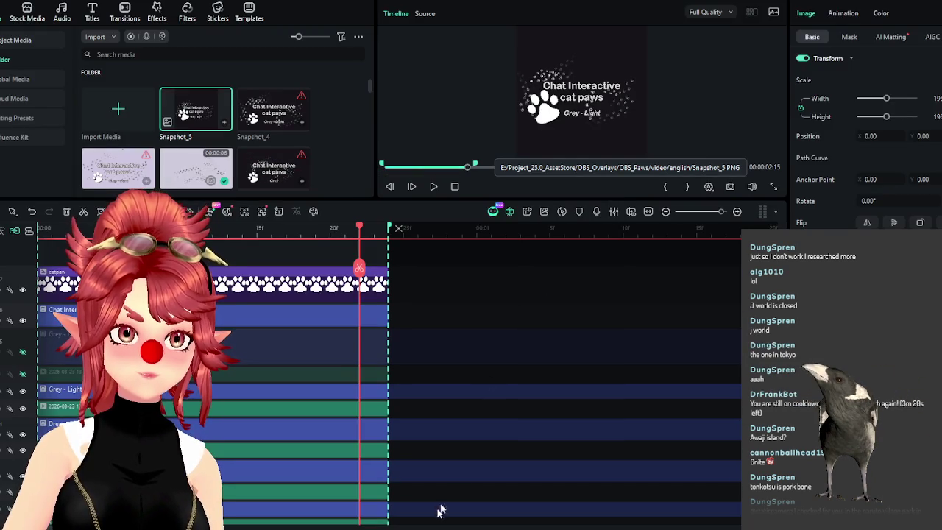
left_click(621, 168)
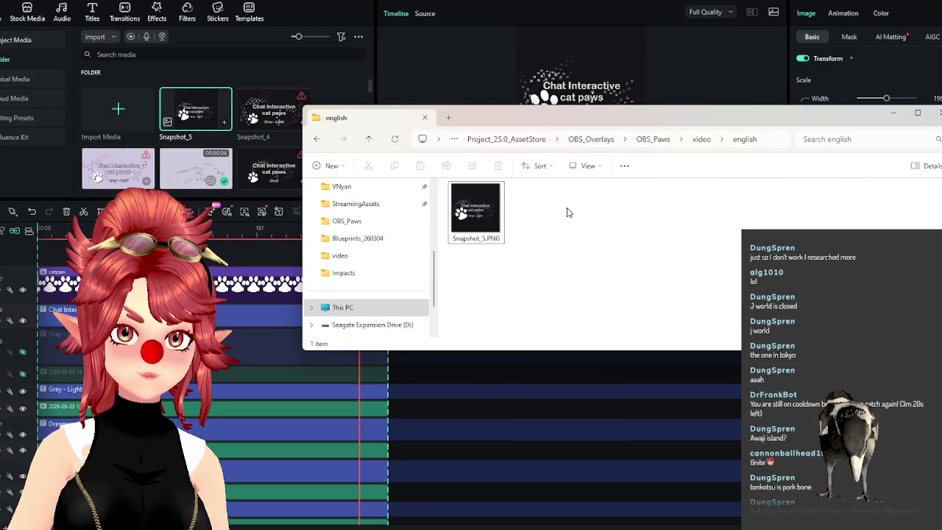
left_click(700, 140)
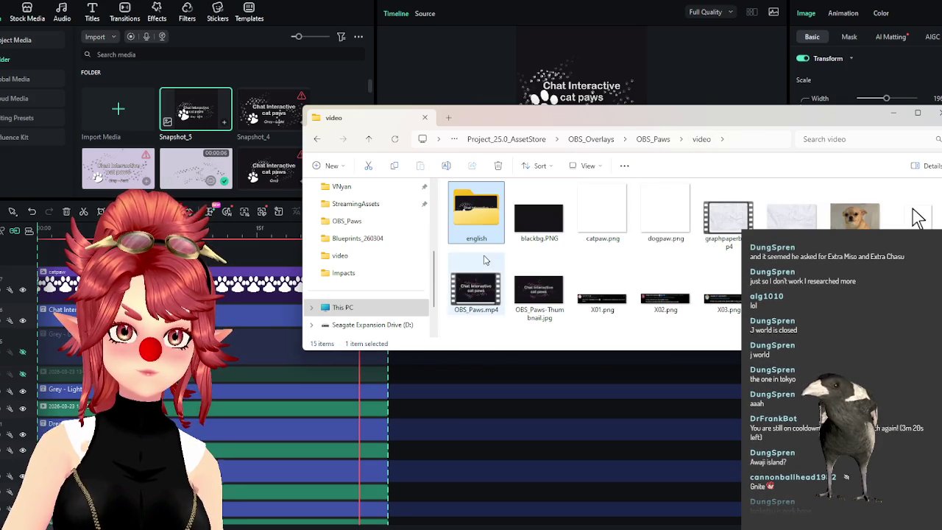
double_click(475, 223)
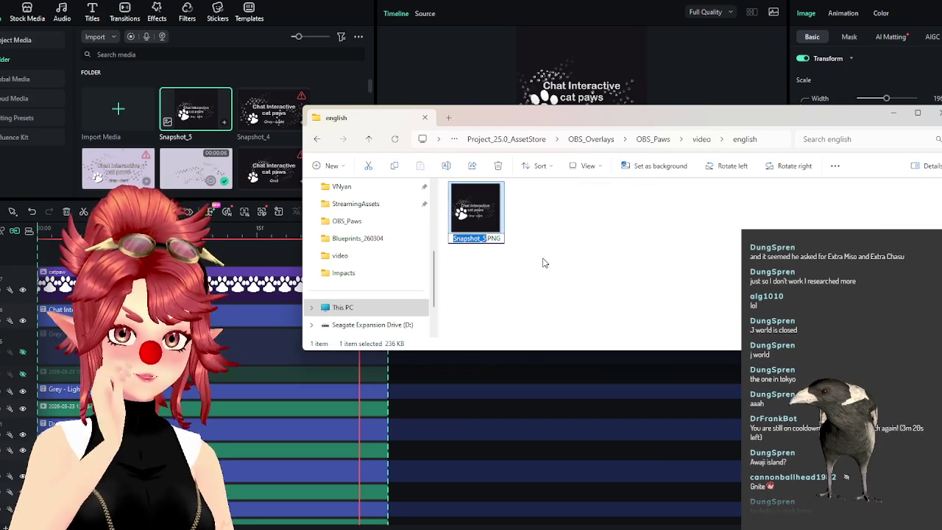
type("OBS")
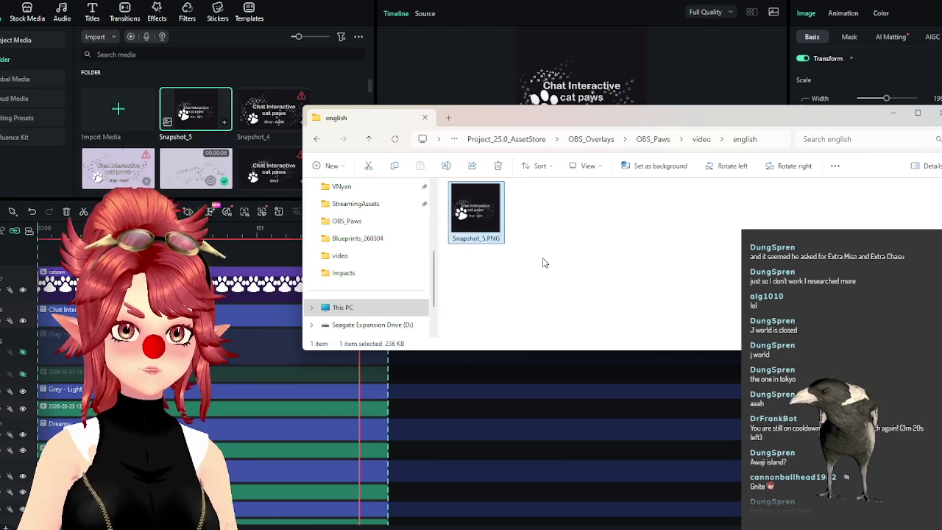
left_click(415, 368)
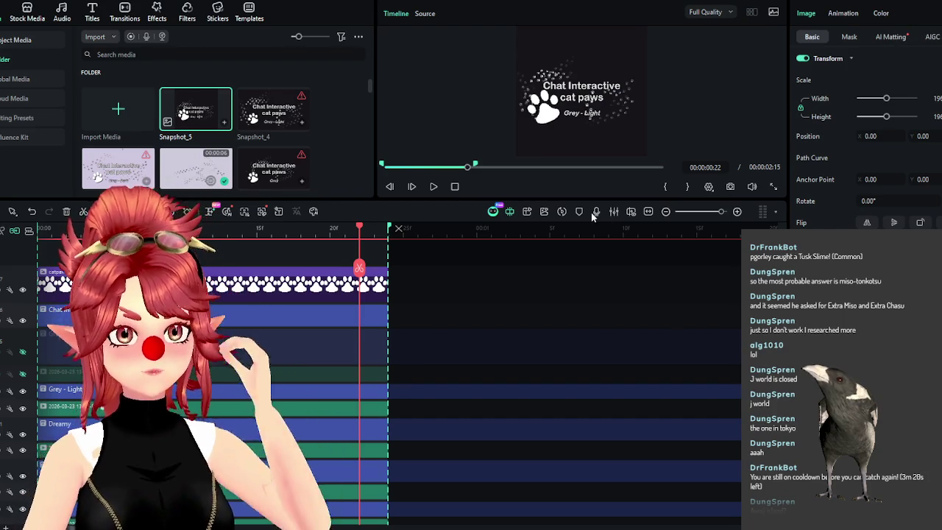
key("ctrl+e")
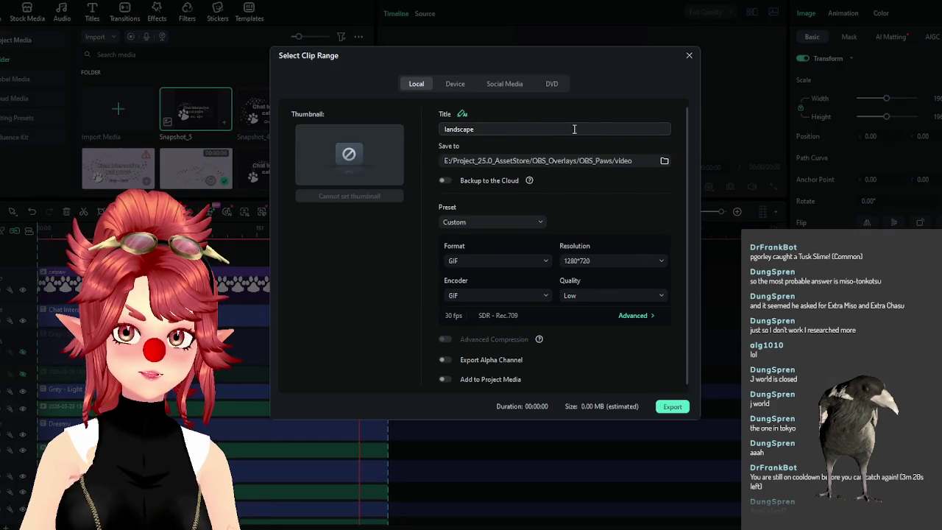
Export the Grey - Light GIF titled OBS_Paws_cat_grey_light and close the finished export window
type("OB")
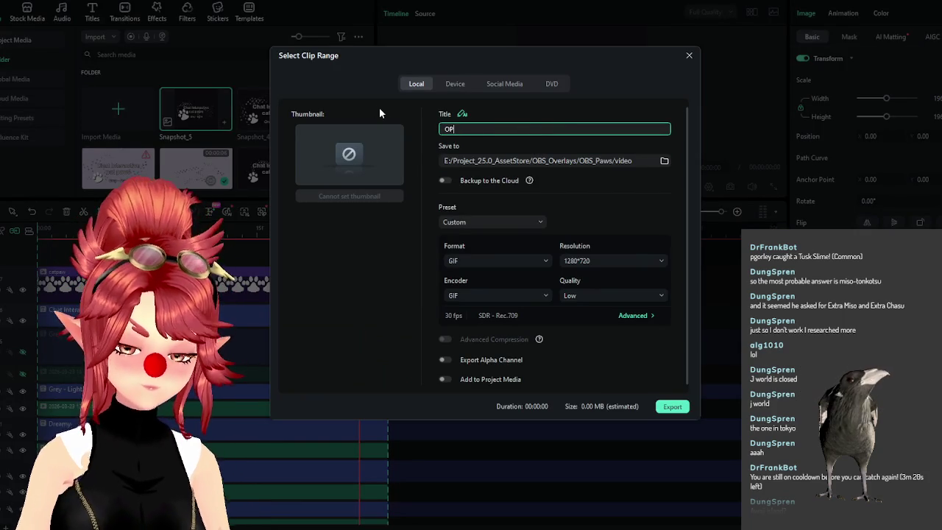
type("S")
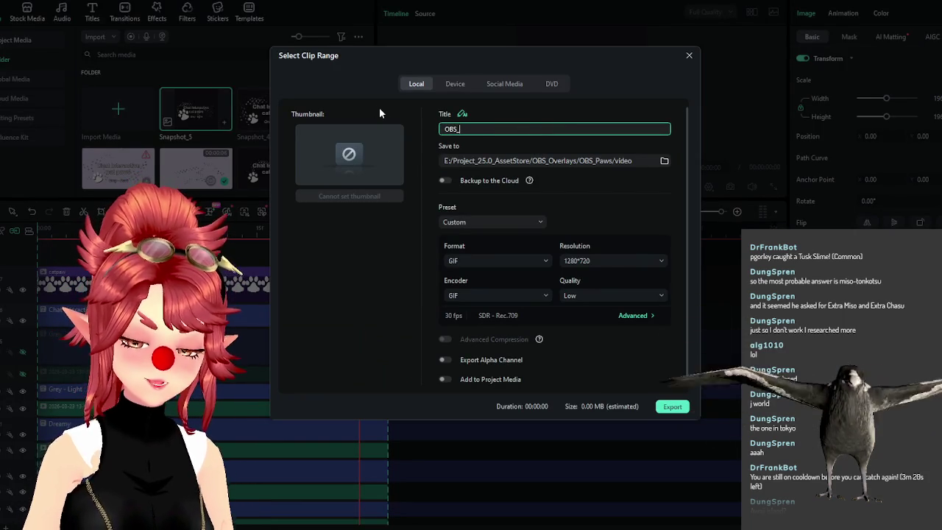
type("_Pa")
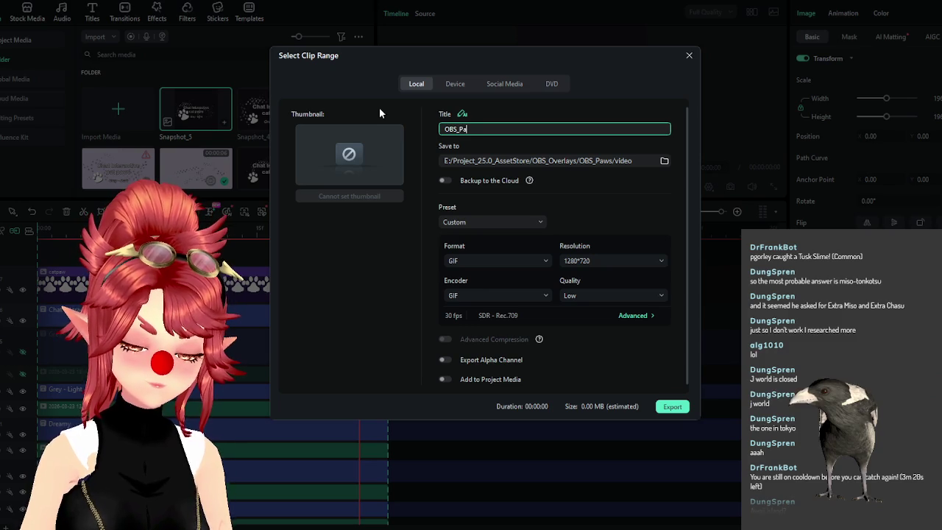
type("ws_cat")
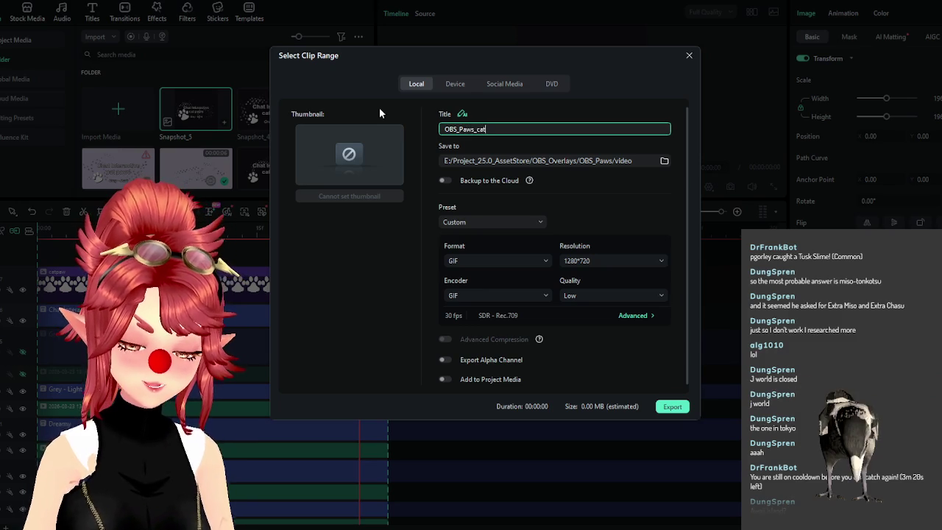
type("_")
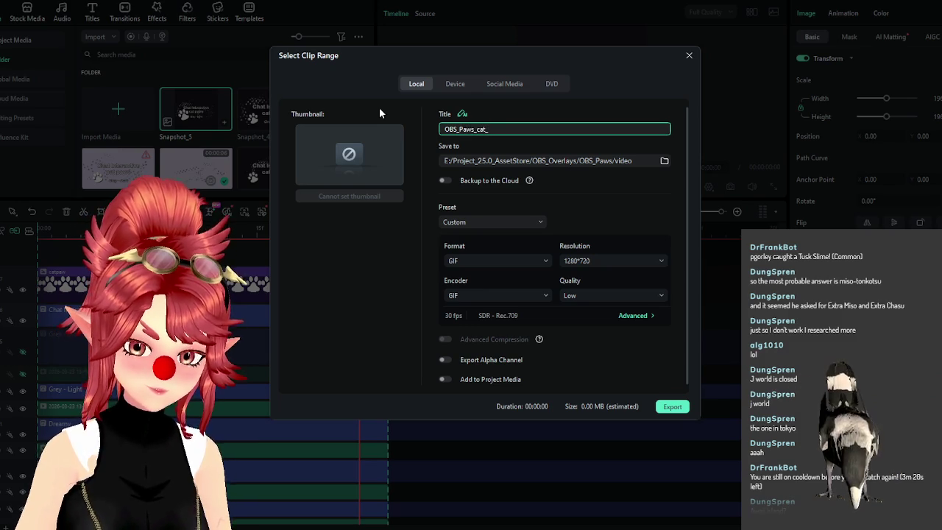
type("grey_light")
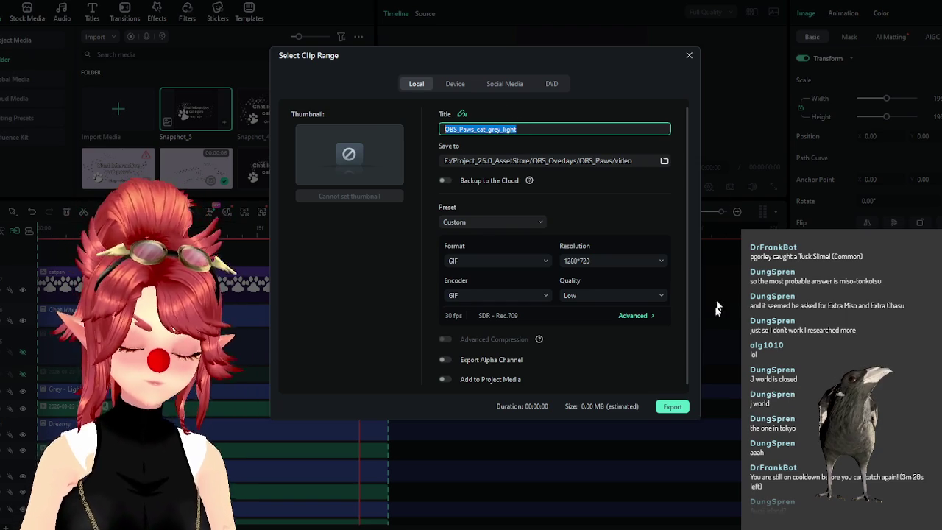
left_click(672, 406)
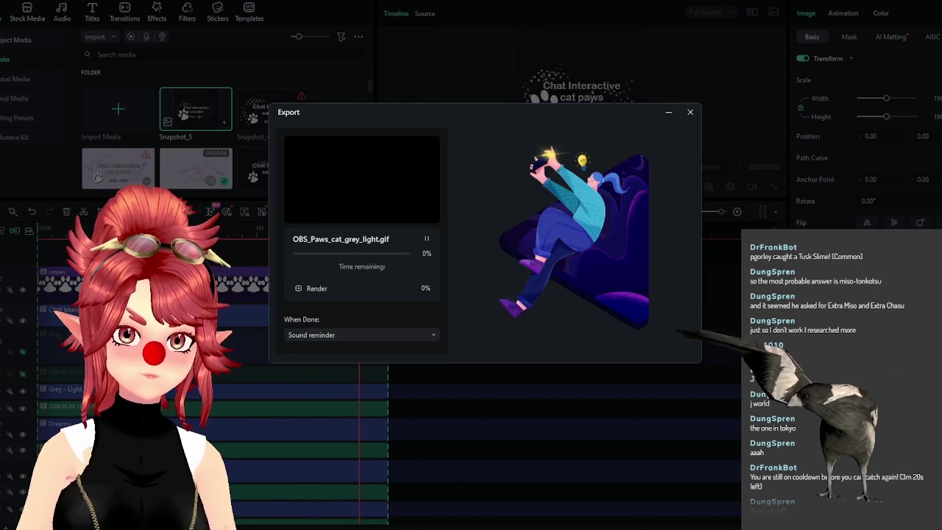
key("alt+Tab")
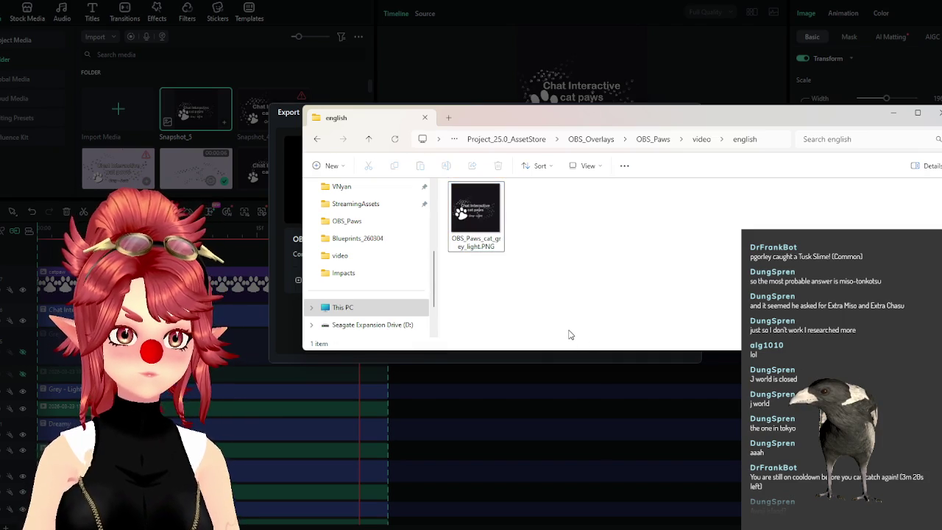
left_click(298, 136)
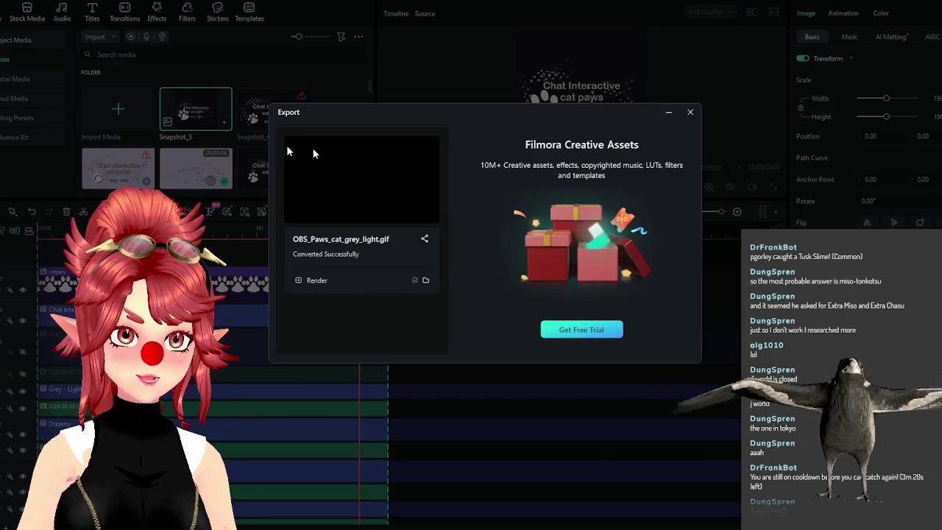
key("Escape")
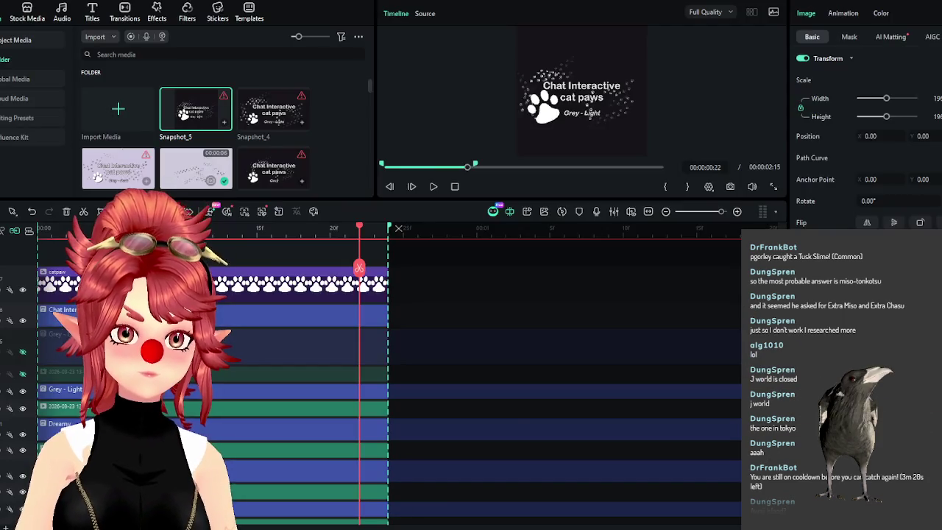
Move OBS_Paws_cat_grey_light.gif from the video folder into the english folder
key("alt+Tab")
left_click(701, 139)
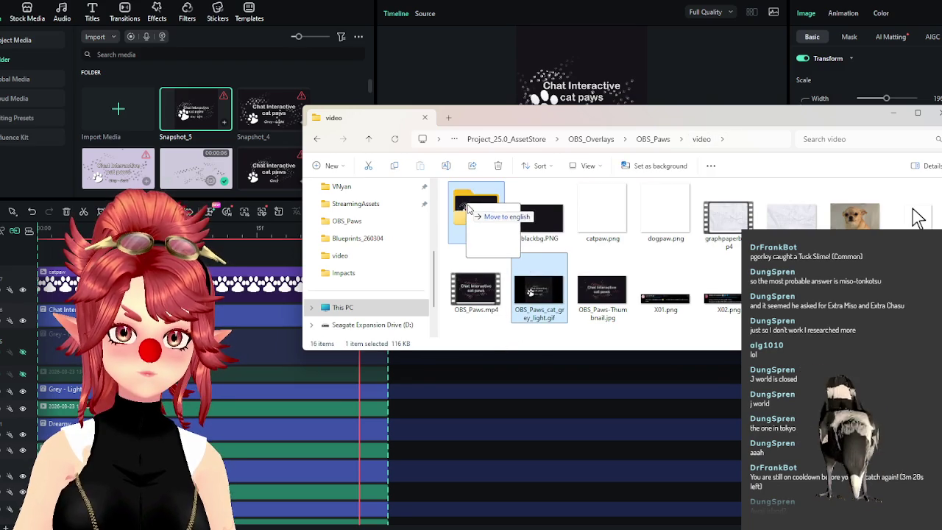
left_click_drag(531, 293, 474, 221)
double_click(477, 230)
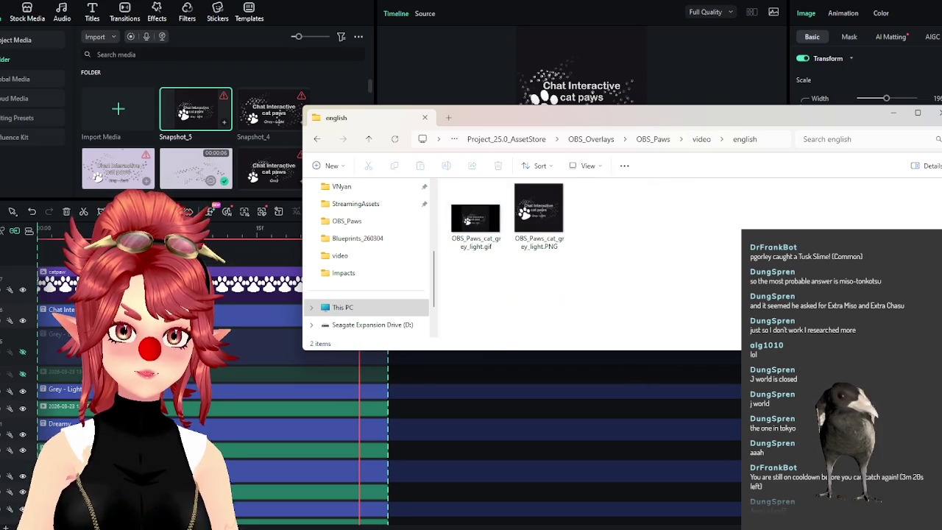
Unhide both Grey - Dark tracks in Filmora and save a PNG snapshot of that frame
left_click(586, 105)
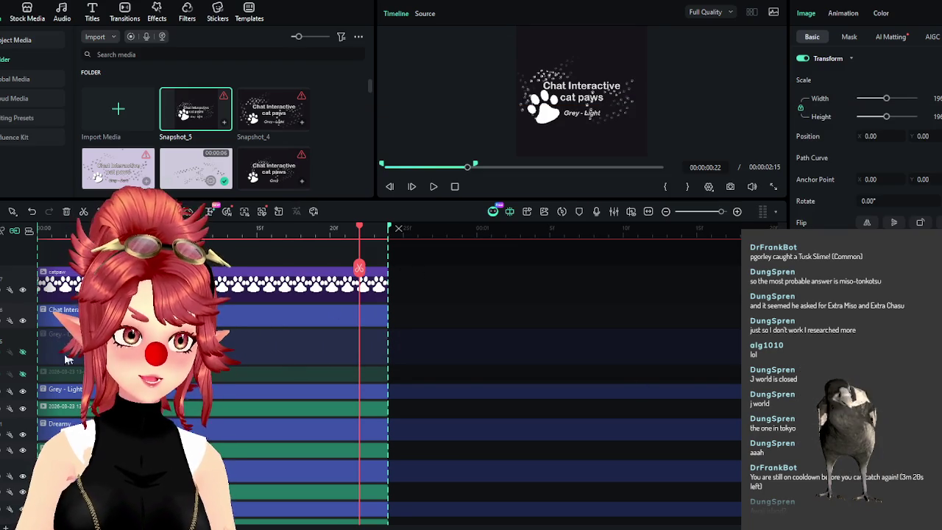
left_click(24, 374)
left_click(22, 352)
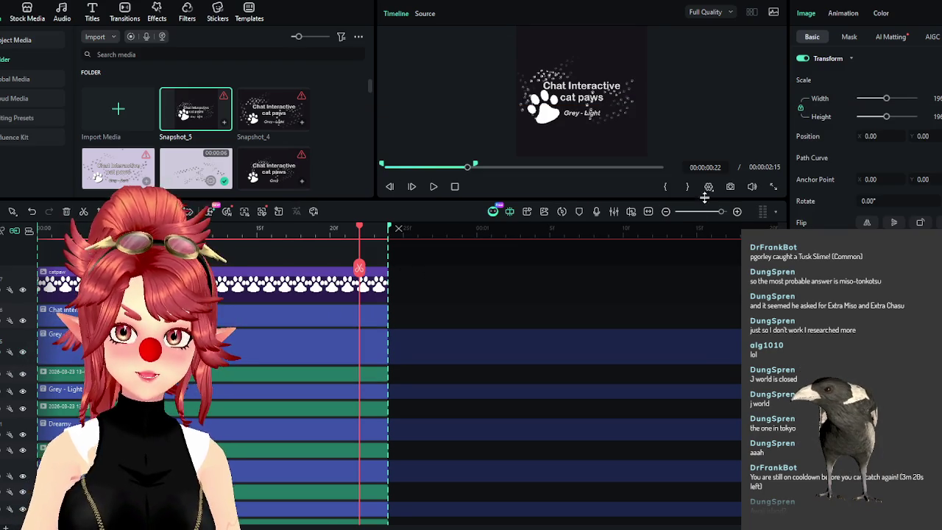
left_click(730, 187)
left_click(542, 276)
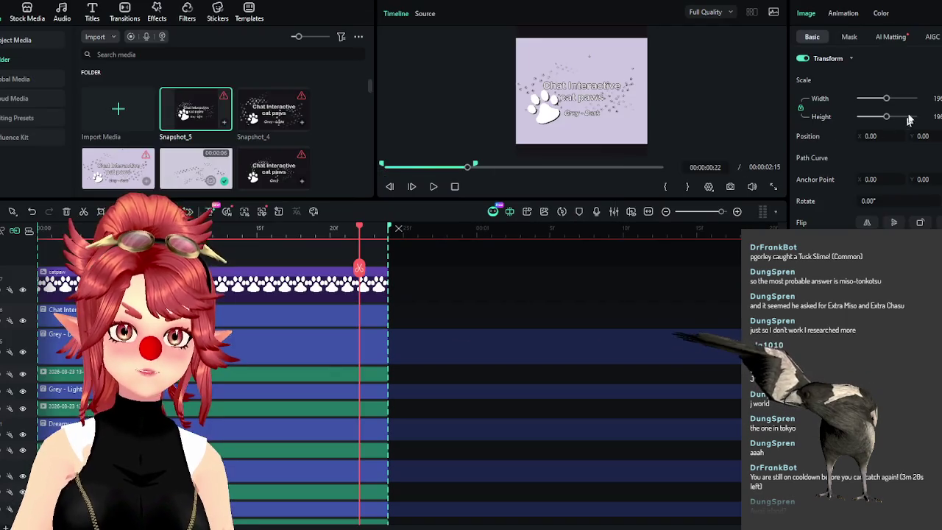
left_click(580, 211)
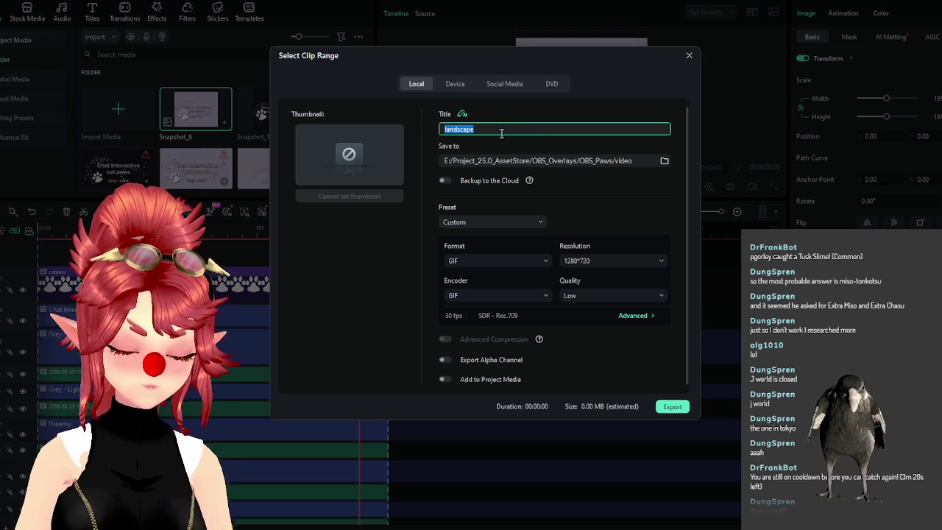
Export the GIF titled OBS_Paws_cat_grey_dark with the english folder as its save location
type("OBE_")
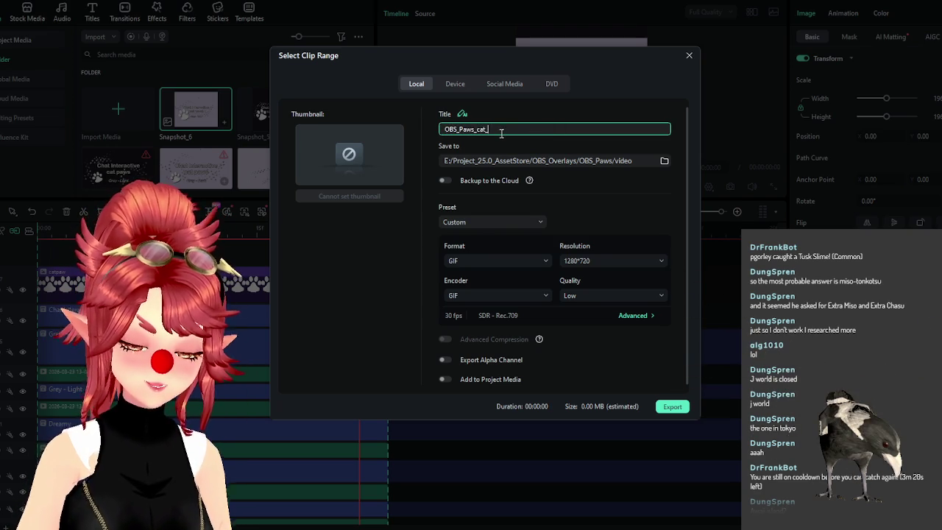
type("grey-dark")
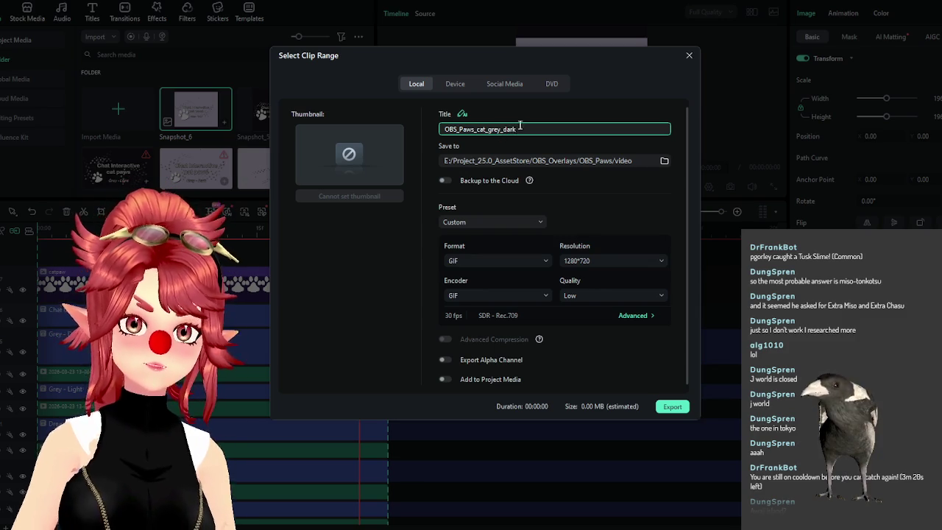
left_click(664, 160)
double_click(389, 133)
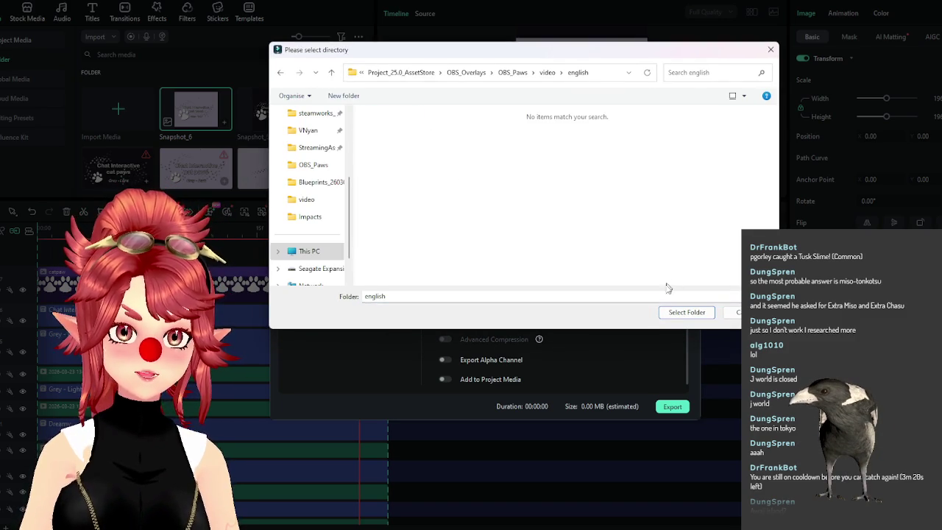
left_click(685, 312)
left_click(670, 407)
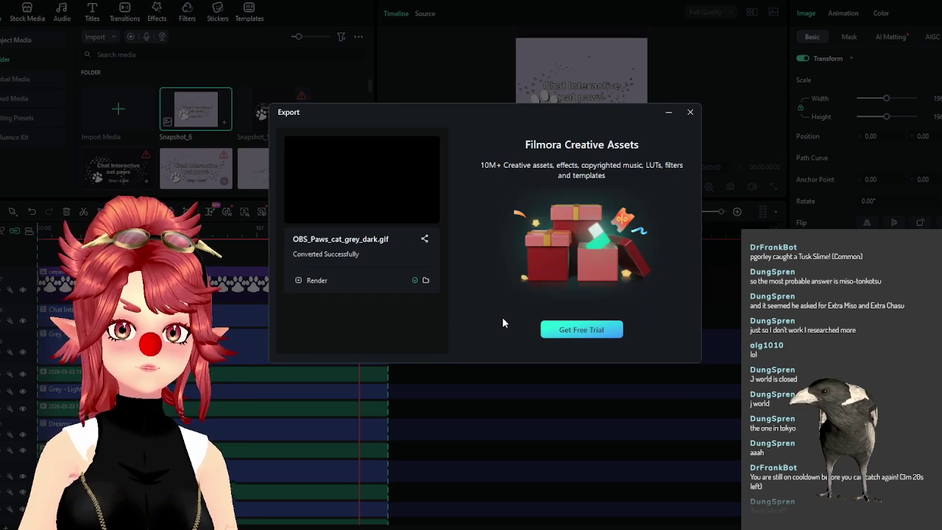
left_click(690, 112)
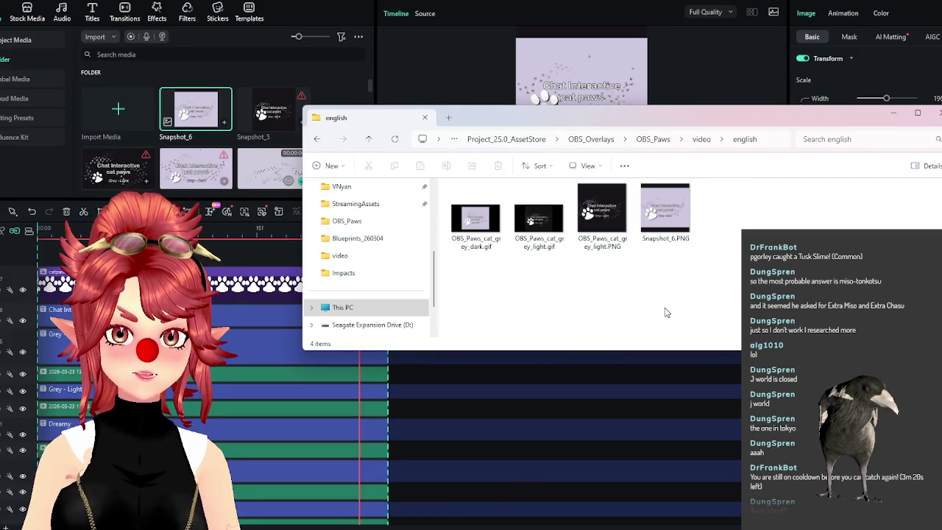
Rename Snapshot_6.PNG to OBS_Paws_cat_grey_dark.PNG
key("F2")
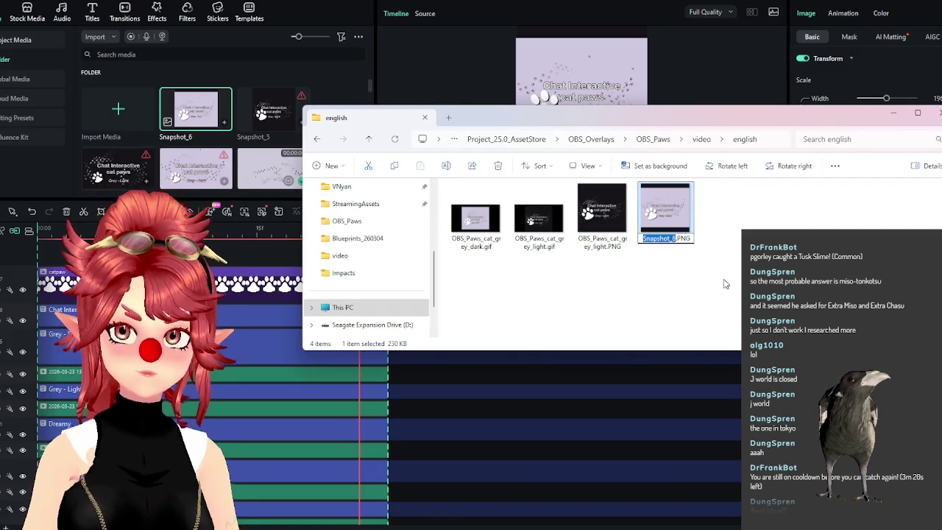
key("Return")
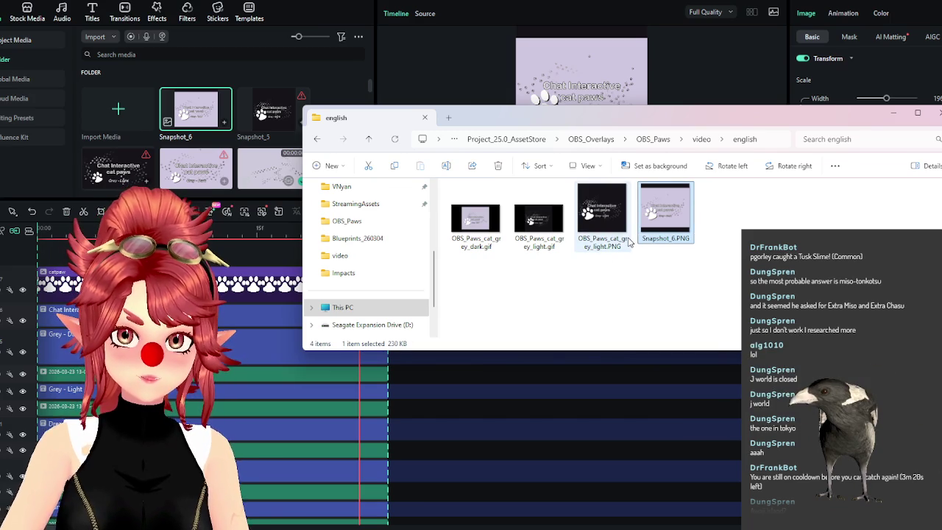
key("F2")
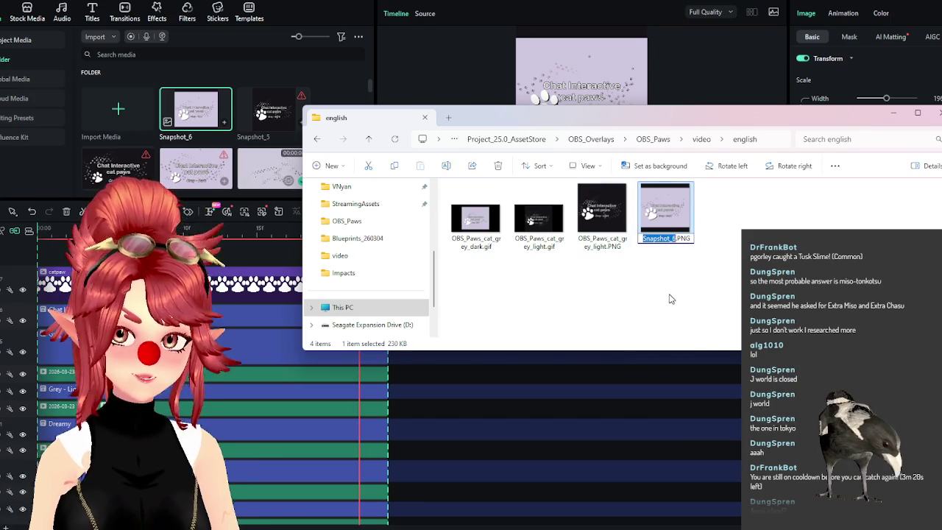
type("OBS_Paws_cat_grey_dark")
left_click(684, 294)
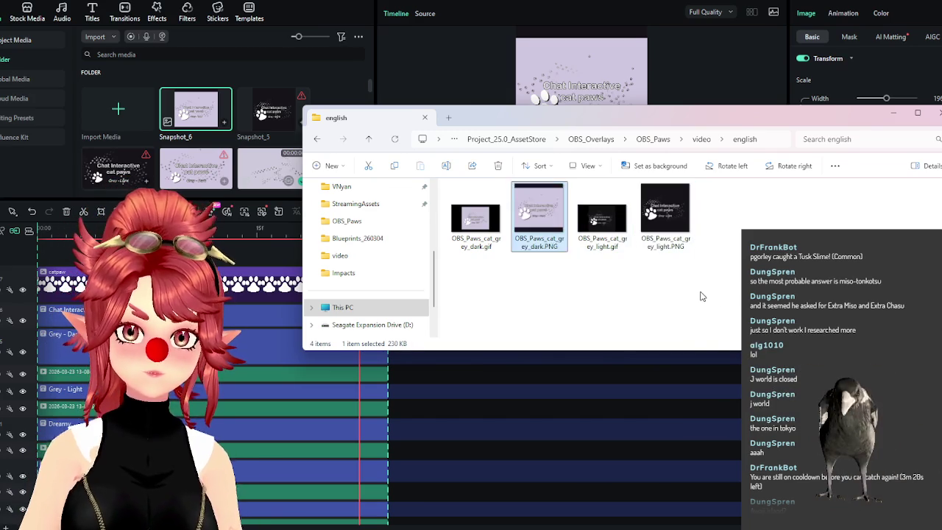
Preview OBS_Paws_cat_grey_dark.PNG in the image viewer, close it and return to Filmora
double_click(539, 213)
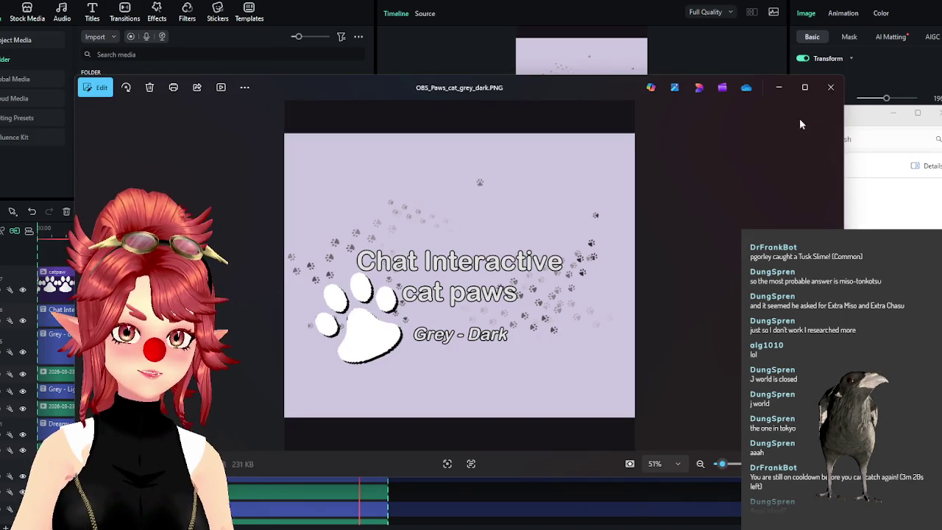
left_click(831, 88)
left_click(327, 74)
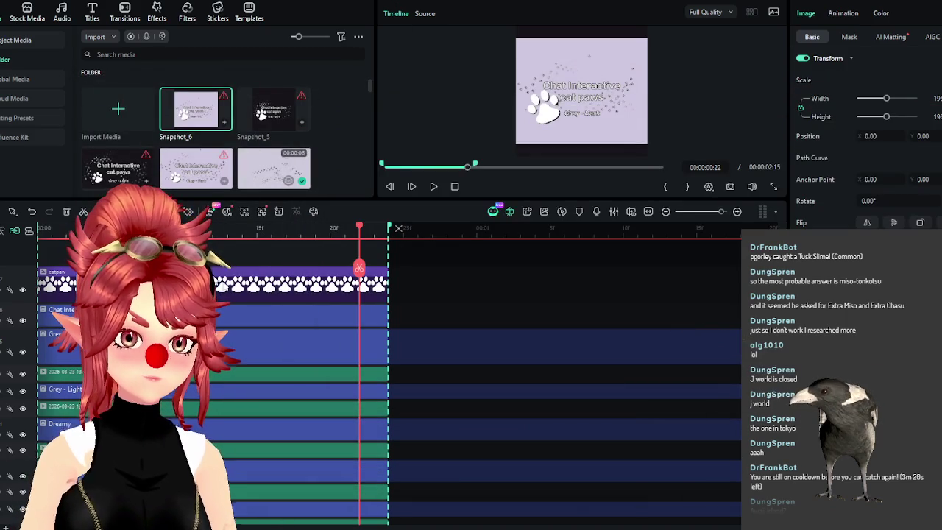
left_click(288, 284)
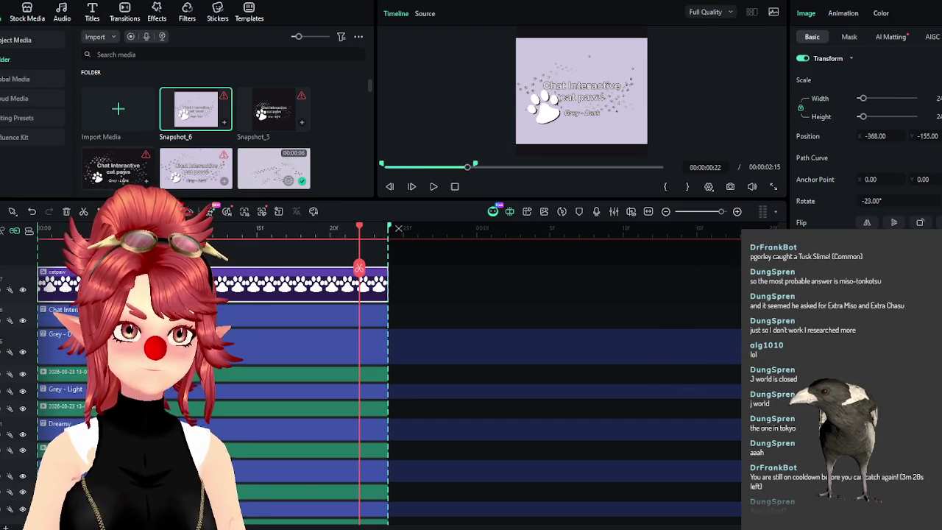
Hide the four Grey and dated tracks so the Dreamy title card shows in the preview
left_click(23, 352)
left_click(23, 374)
left_click(23, 391)
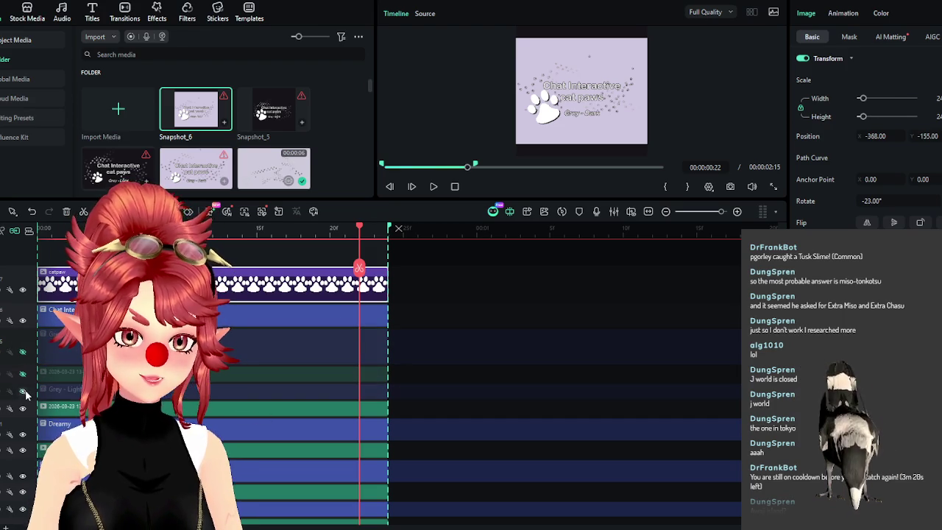
left_click(23, 409)
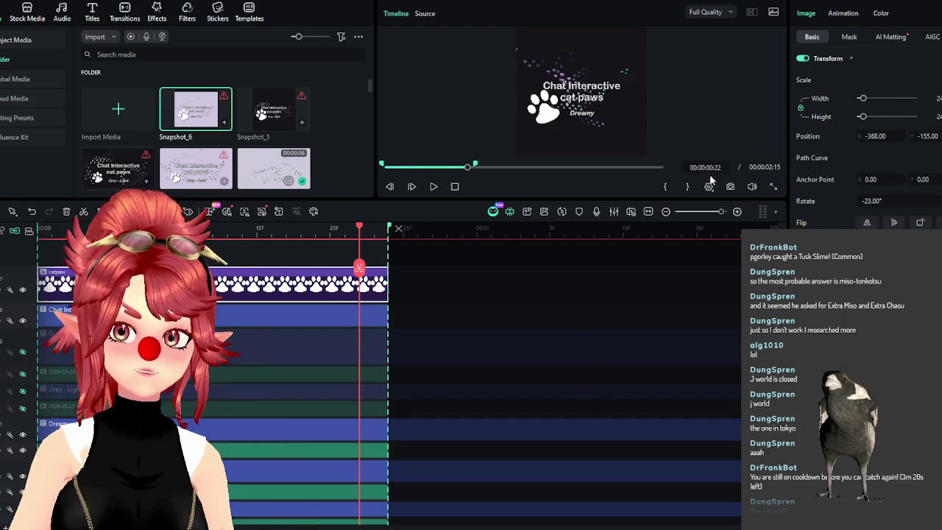
Save a snapshot of the Dreamy frame and title the GIF export OBS_Paws_cat_dreamy
left_click(729, 187)
key("Return")
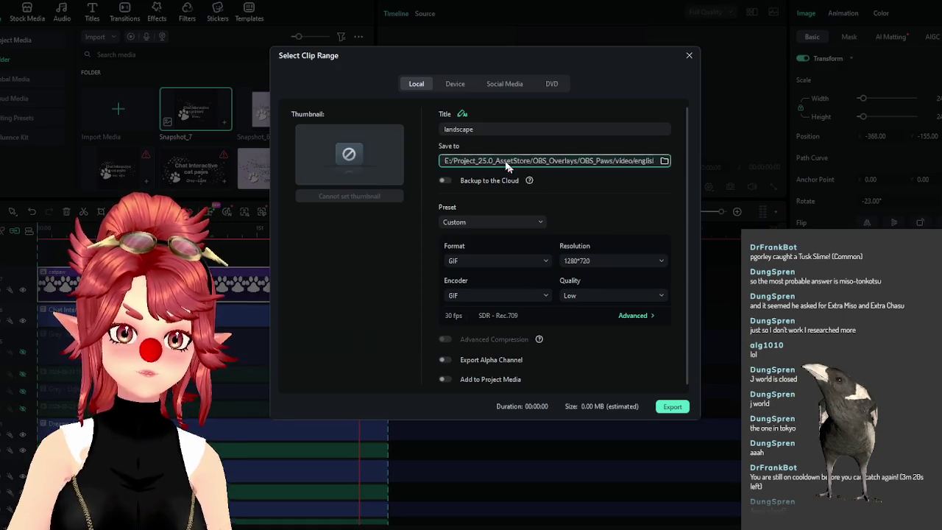
left_click(536, 130)
type("OBS_Paws_cat_dreamy")
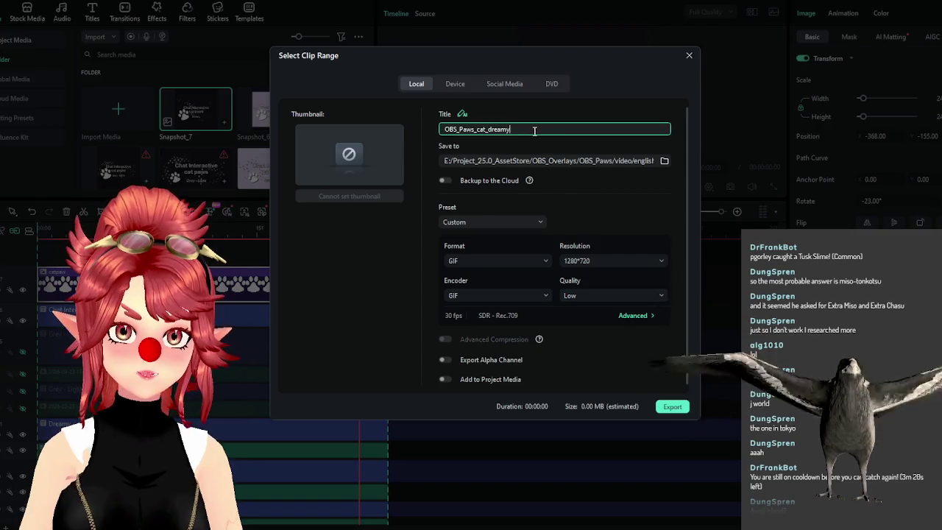
Export OBS_Paws_cat_dreamy.gif to the english folder, check it in Explorer, and close both windows
left_click(666, 406)
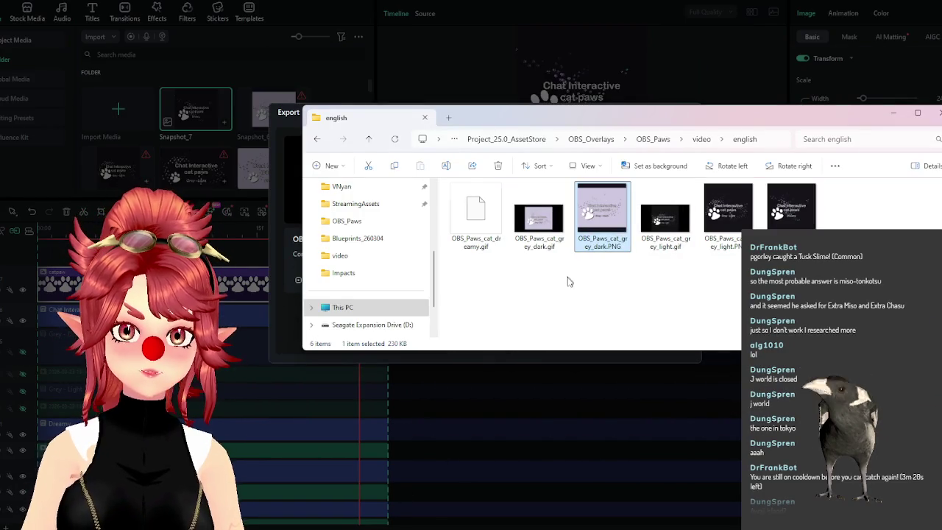
left_click(790, 213)
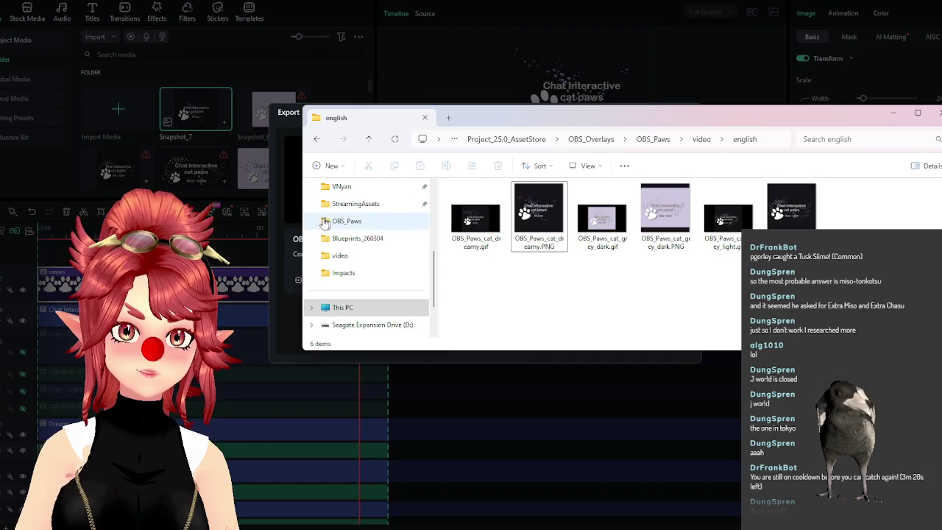
left_click(288, 127)
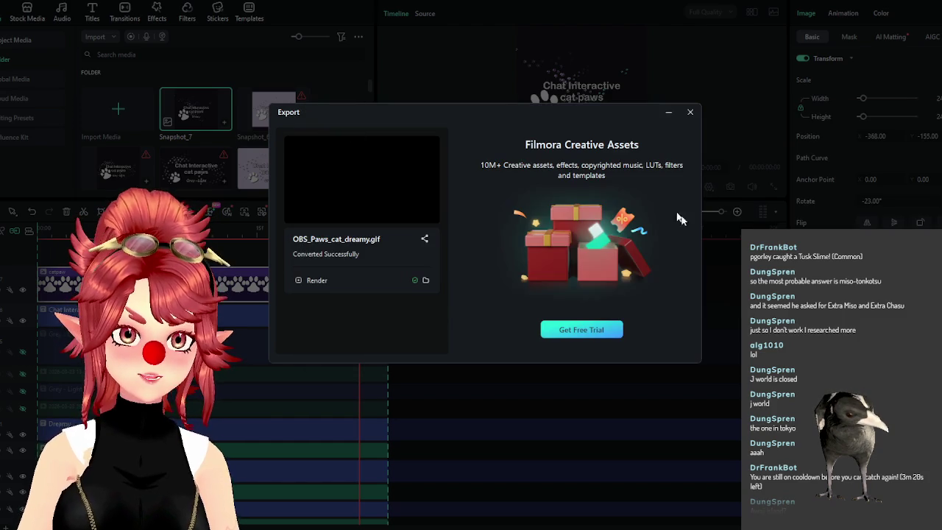
left_click(690, 112)
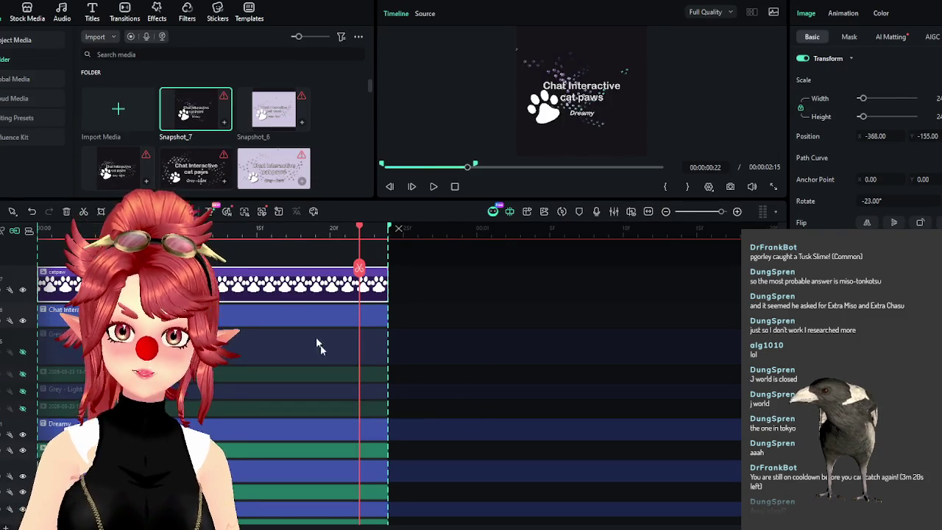
Hide the Dreamy track to reveal the Blue title card, then return the playhead to frame 22
left_click(23, 436)
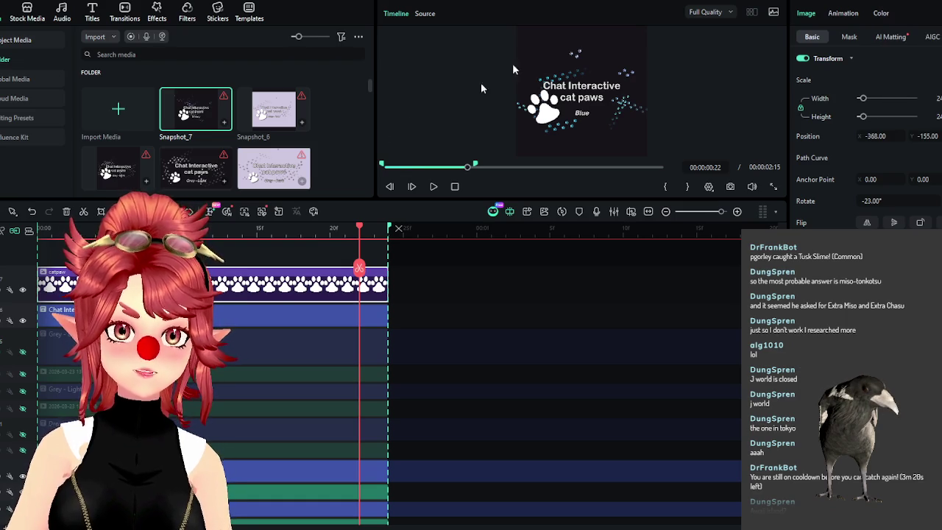
left_click(301, 231)
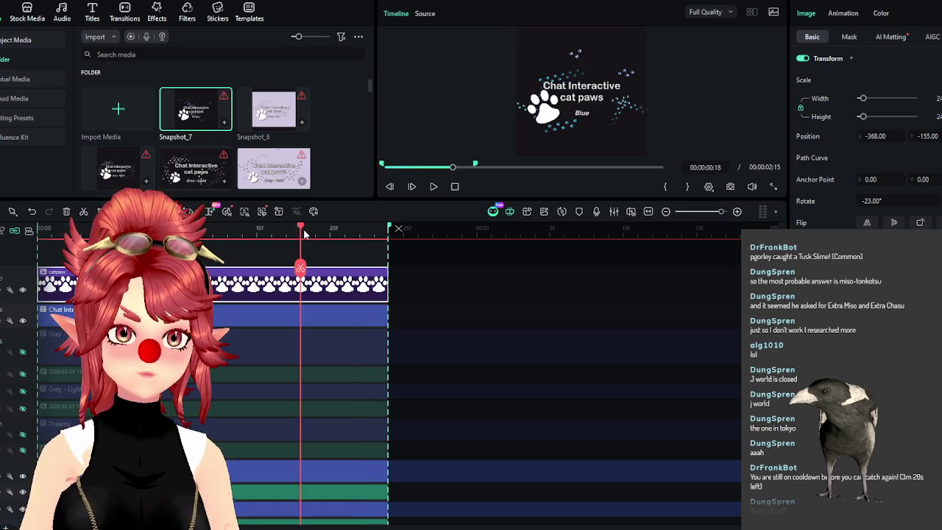
left_click_drag(300, 231, 200, 231)
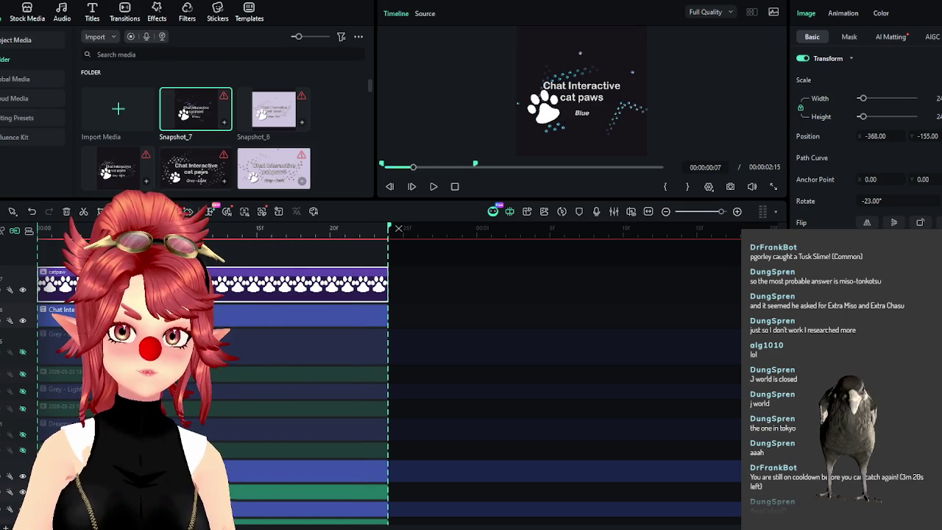
left_click_drag(144, 265, 362, 267)
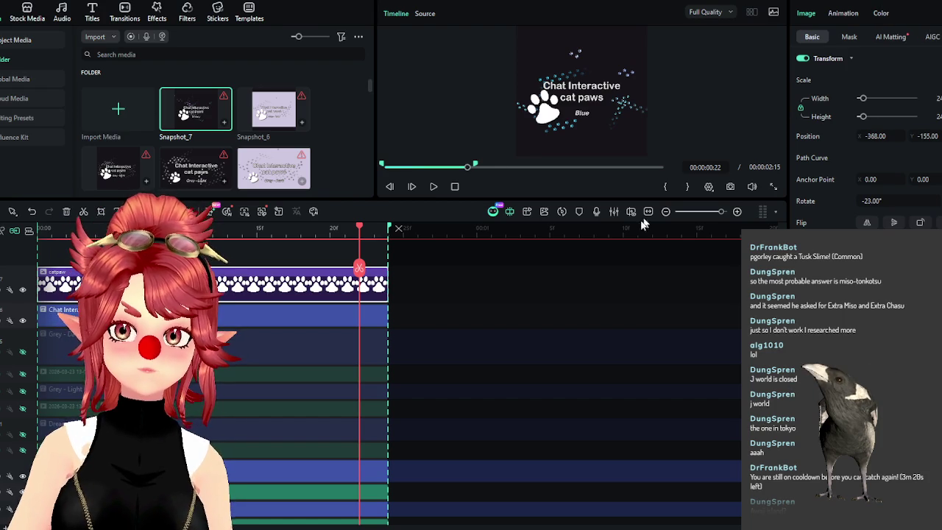
Export the Blue title as OBS_Paws_cat_blue.gif into the english folder
key("ctrl+e")
triple_click(505, 130)
type("OBS_Paws_cat_dreamy")
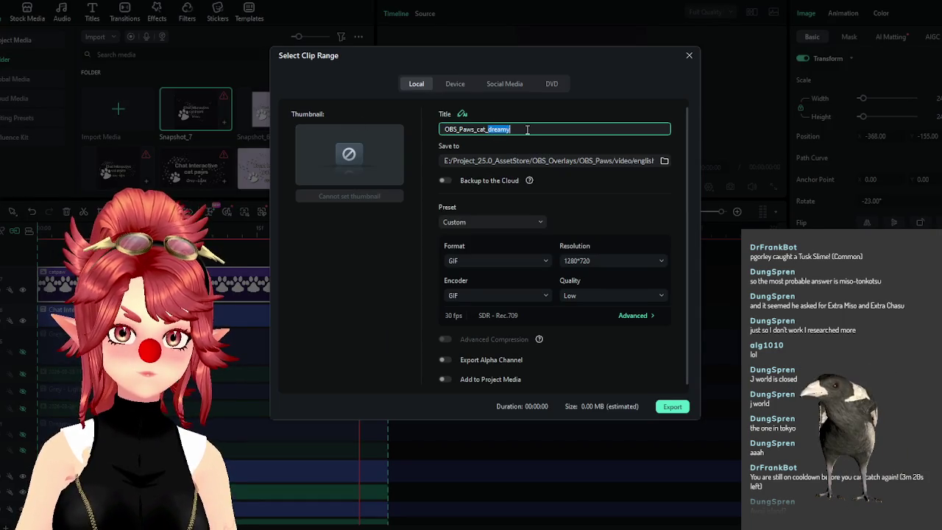
type("blue")
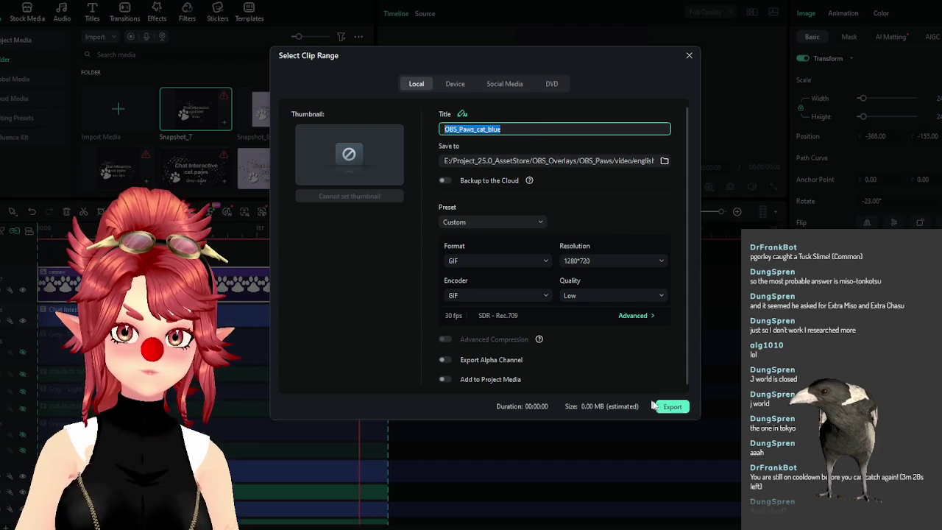
left_click(671, 407)
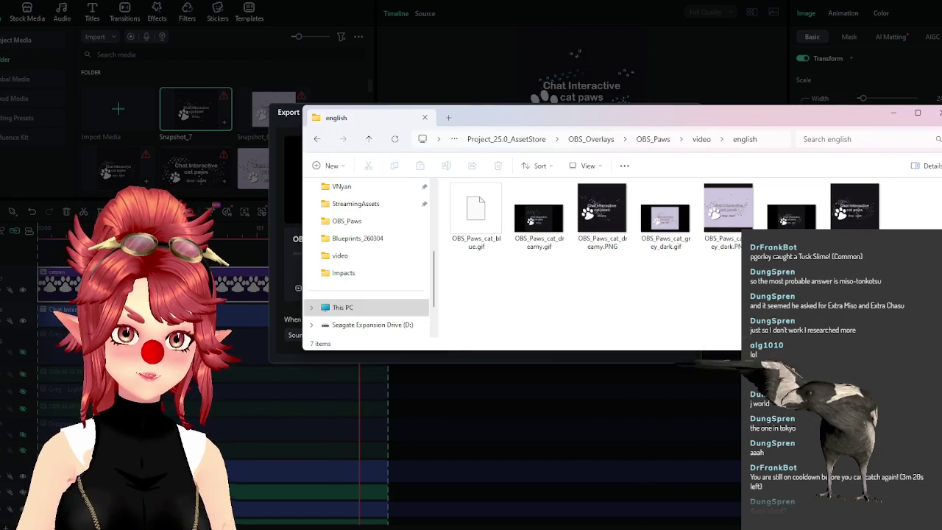
left_click(290, 129)
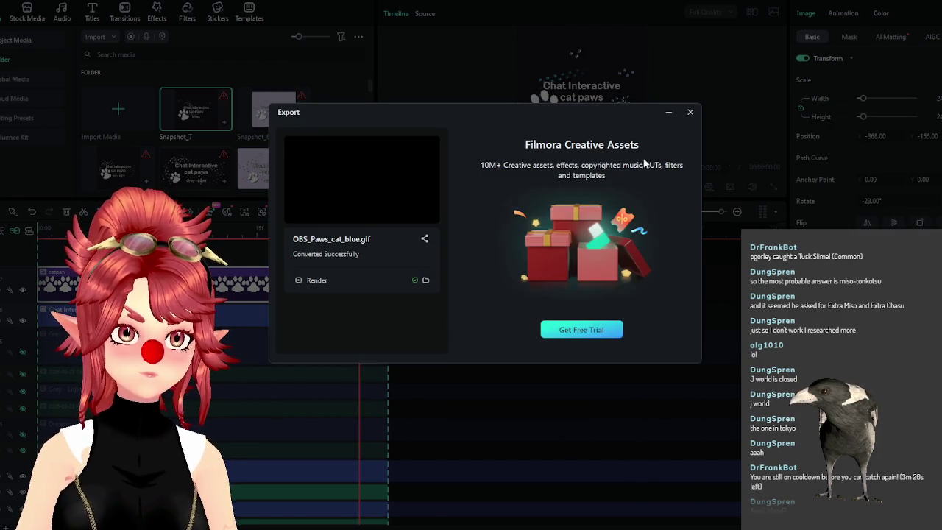
left_click(690, 112)
Save a PNG snapshot of the Blue frame into the english folder
left_click(730, 187)
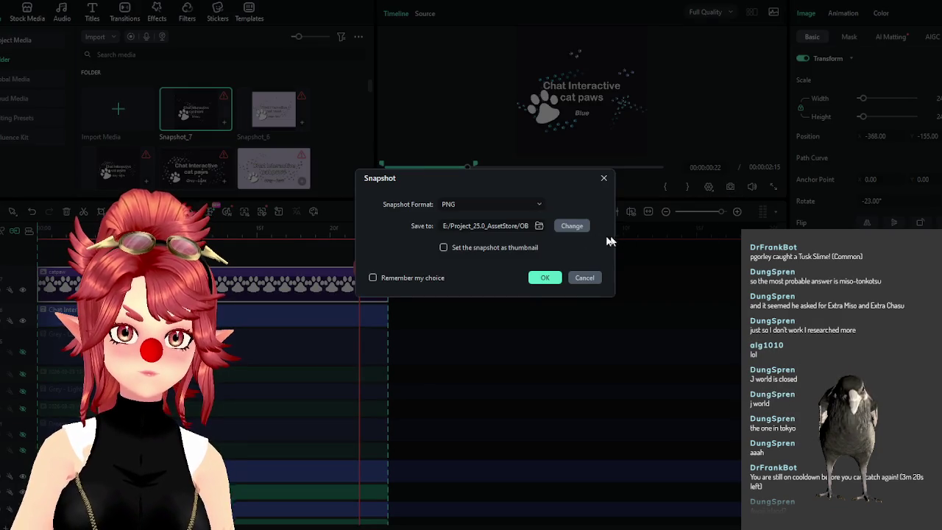
left_click(558, 280)
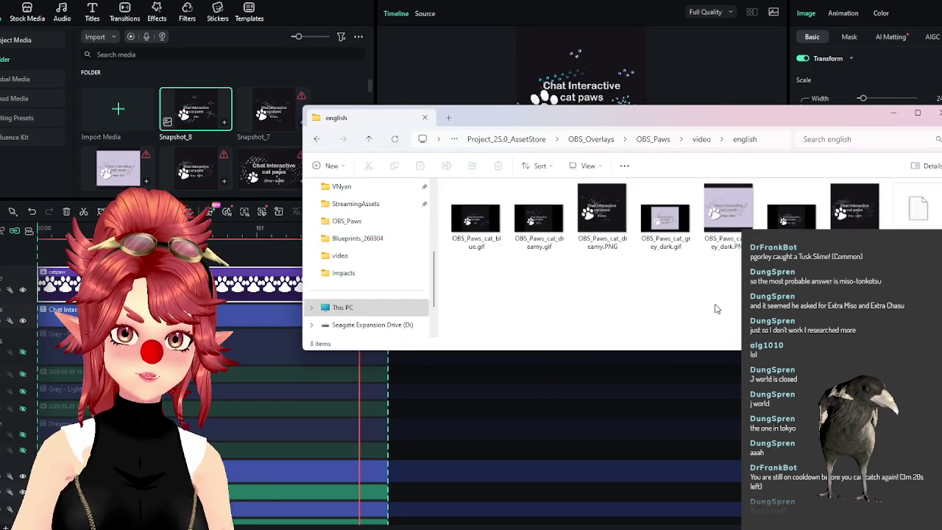
left_click(912, 217)
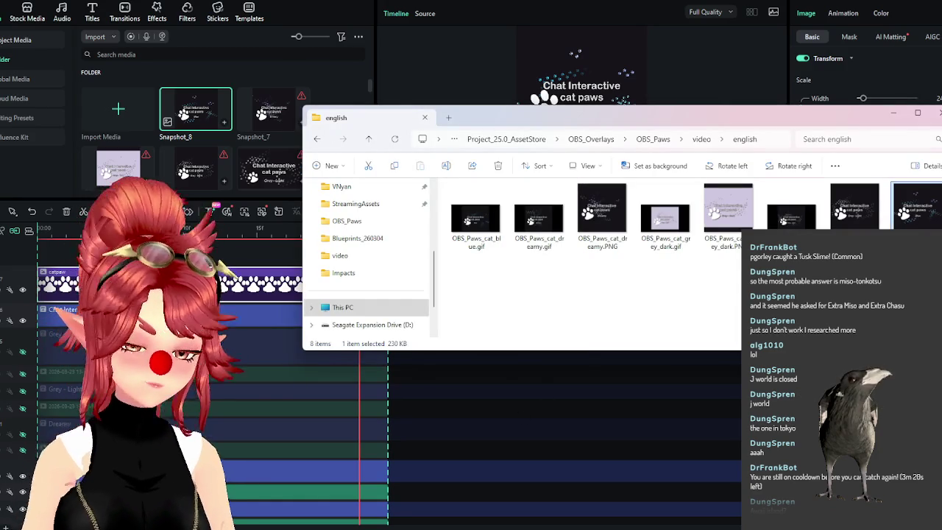
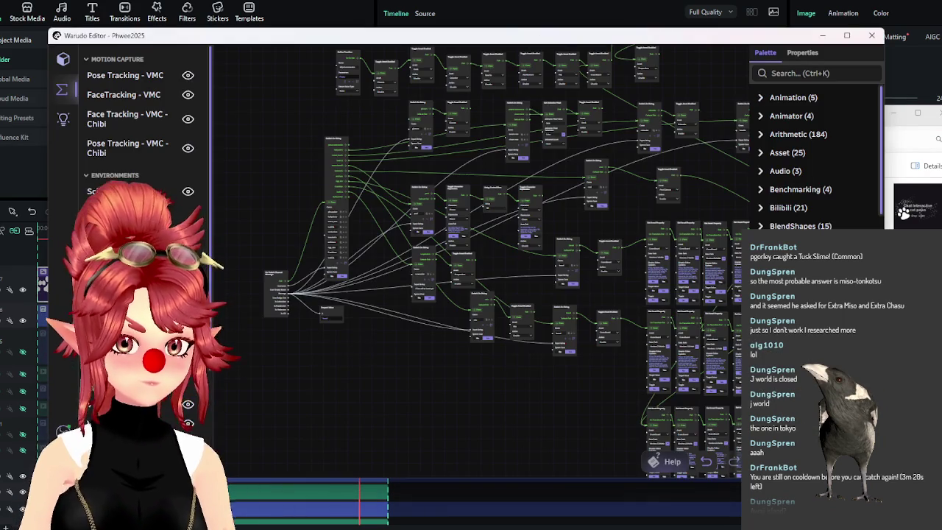
Switch the editor settings to the Twitch page and close them
left_click(63, 59)
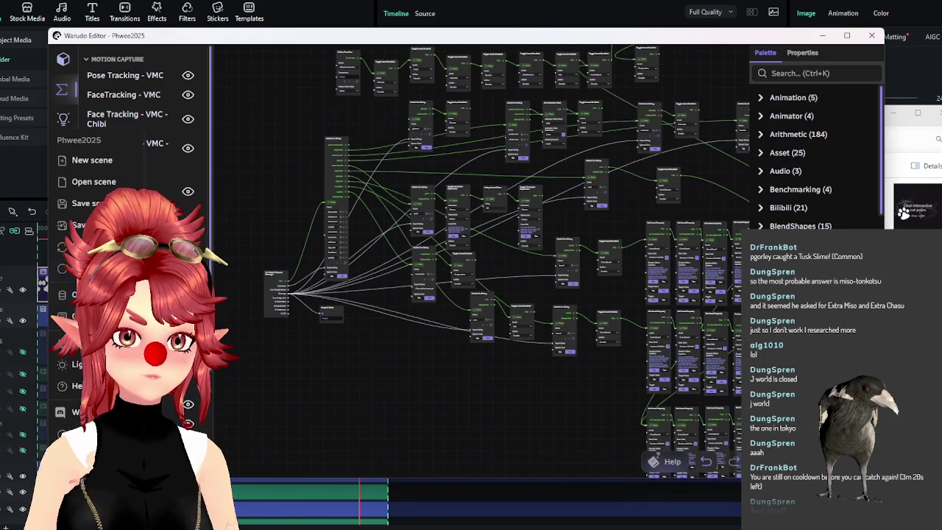
left_click(88, 342)
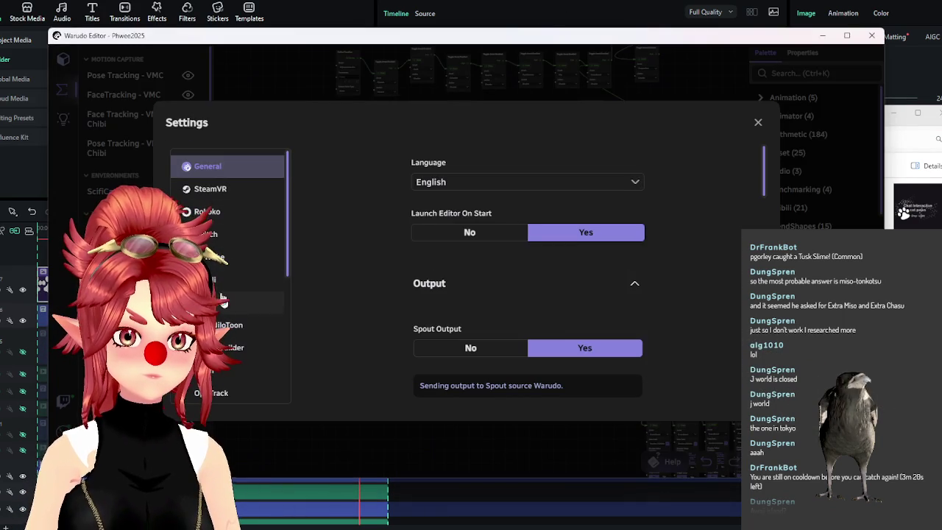
left_click(212, 235)
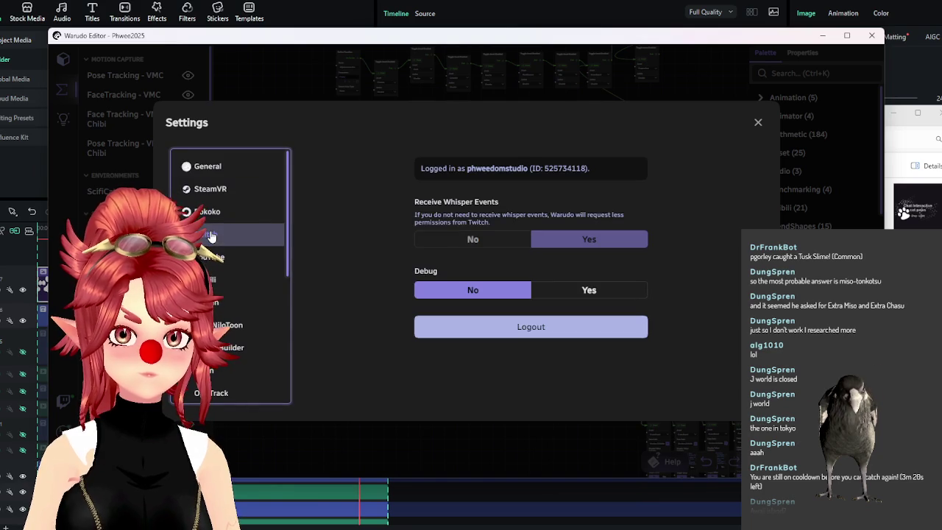
left_click(756, 124)
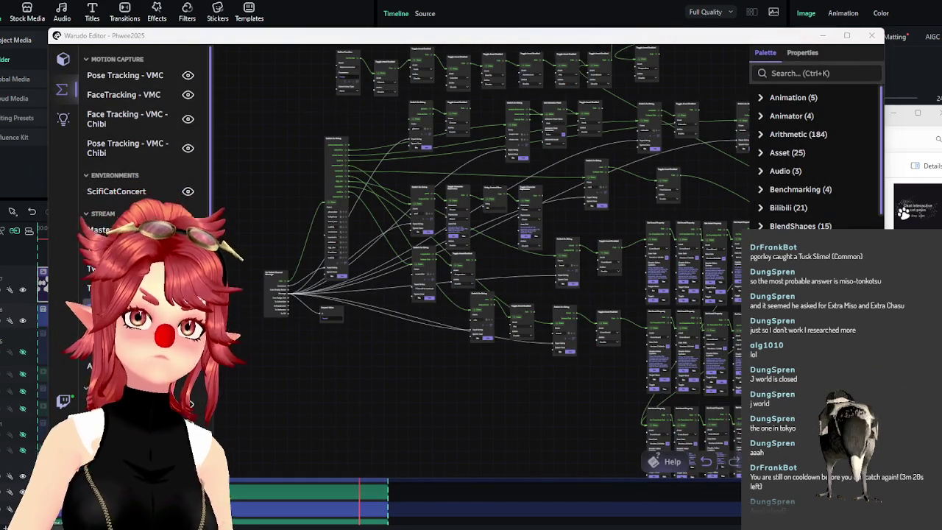
Bring Filmora to the front and hide the Blue variant's title and paw tracks
left_click(822, 35)
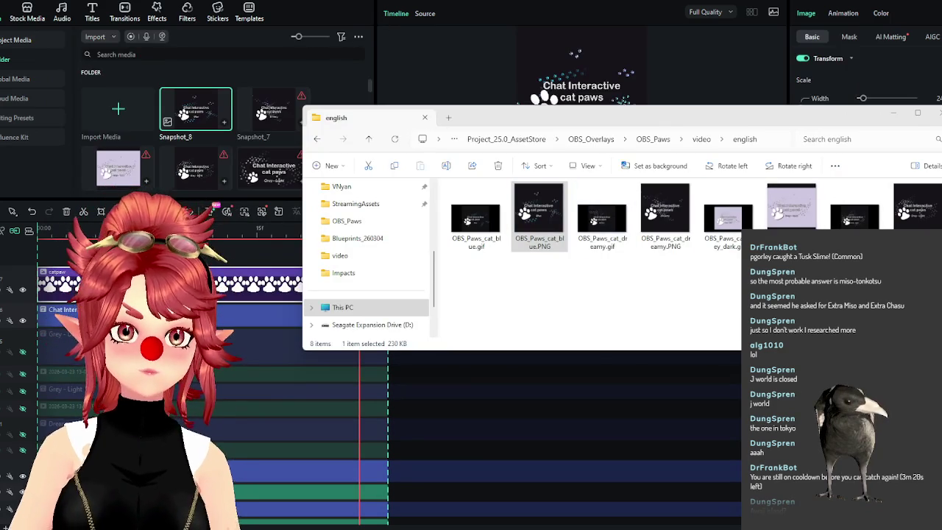
left_click(18, 506)
scroll(26, 429, "down", 2)
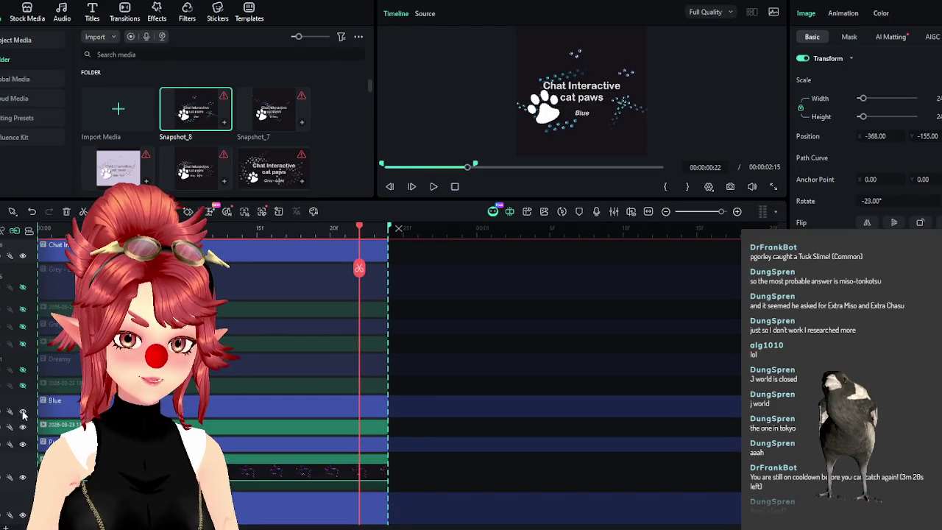
left_click(23, 412)
left_click(23, 427)
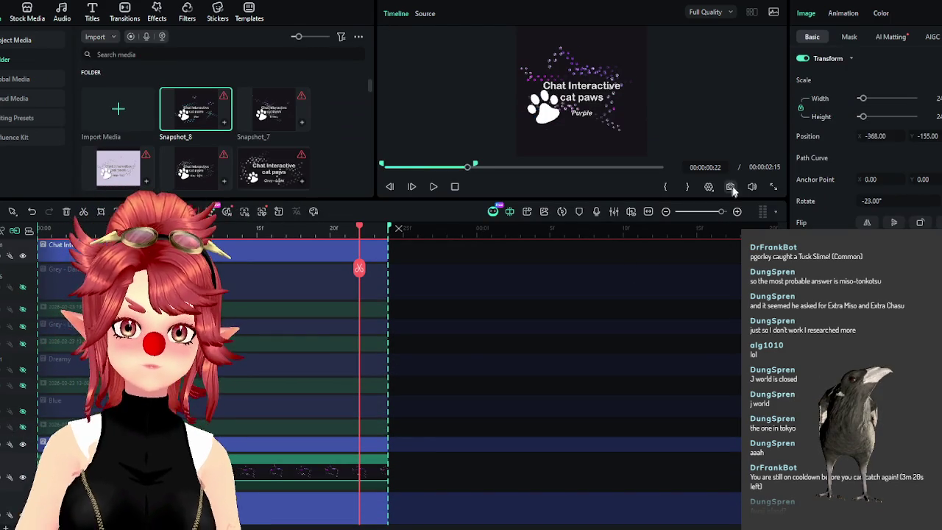
Save a PNG snapshot of the Purple frame and export the GIF titled OBS_Paws_cat_purple
left_click(729, 187)
left_click(544, 277)
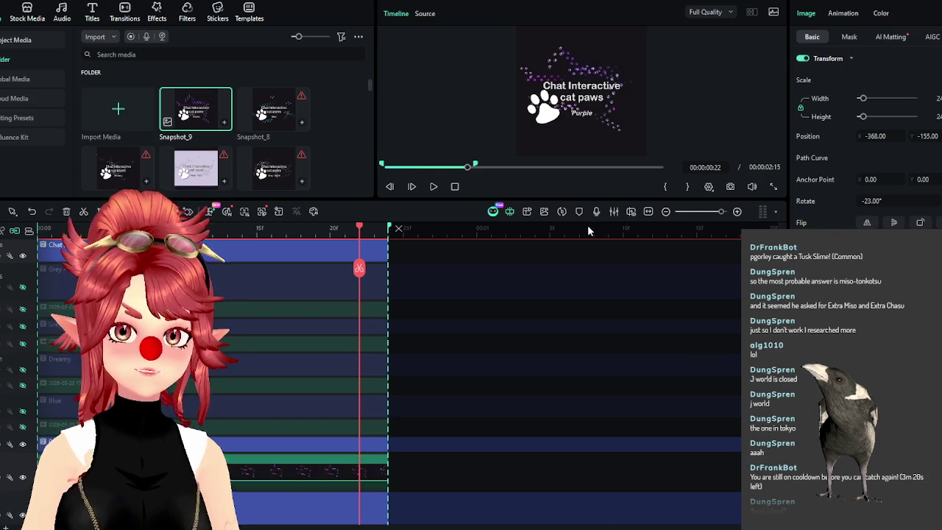
key("ctrl+e")
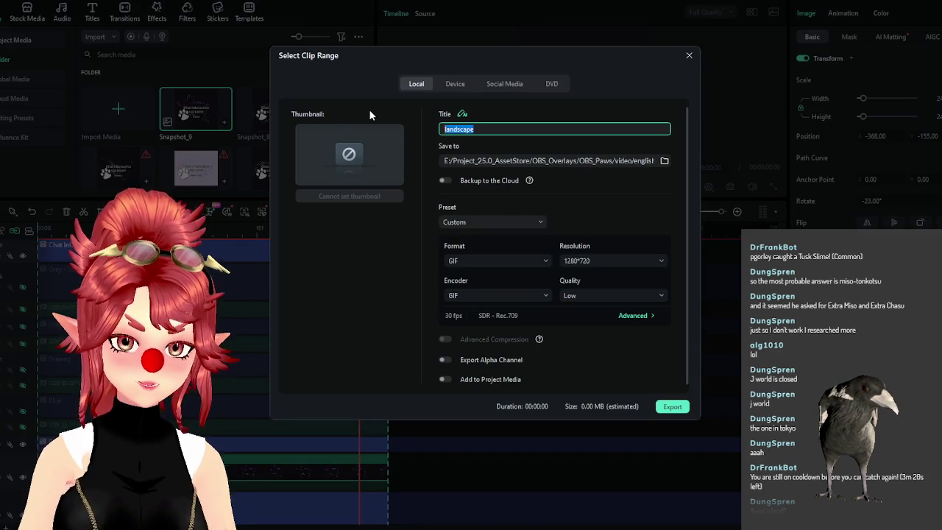
type("OBS")
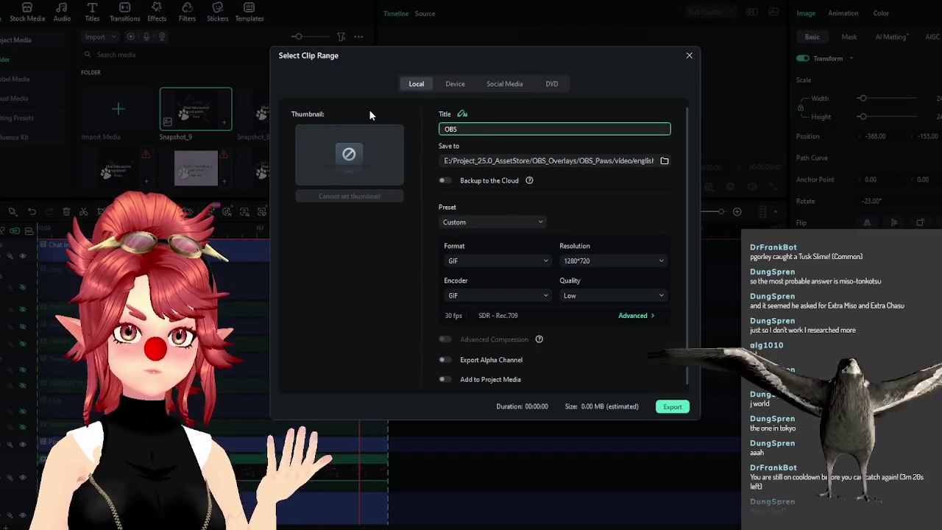
type("_Paws_cat_purple")
key("Return")
left_click(535, 129)
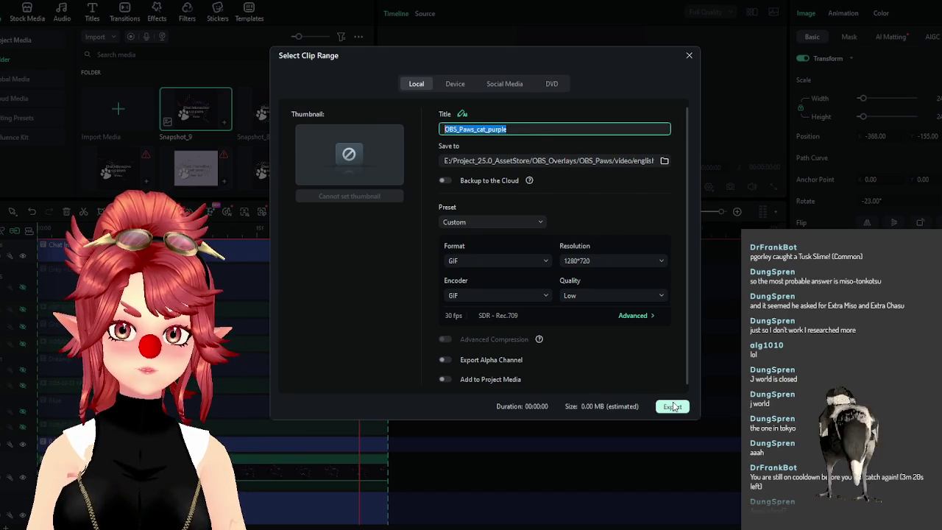
left_click(672, 406)
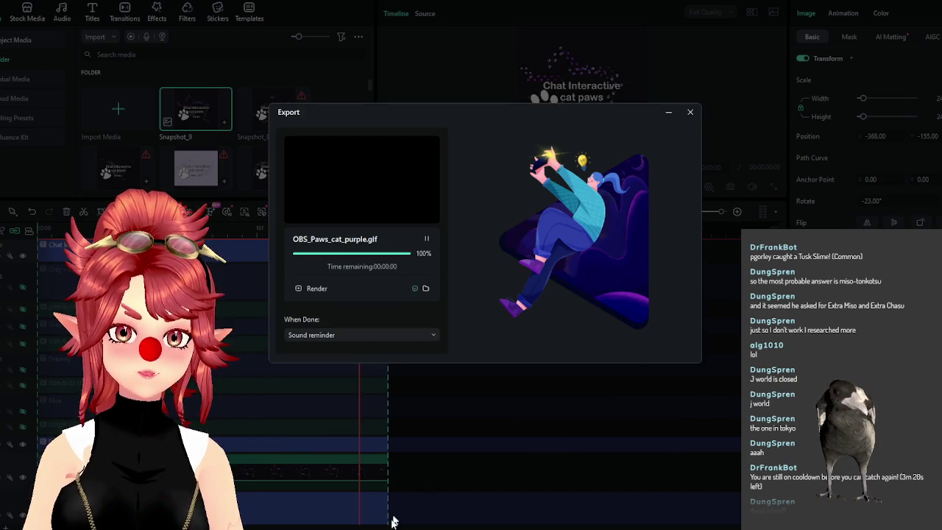
Rename Snapshot_9 to OBS_Paws_cat_purple.PNG, then close the folder and export windows
left_click(539, 283)
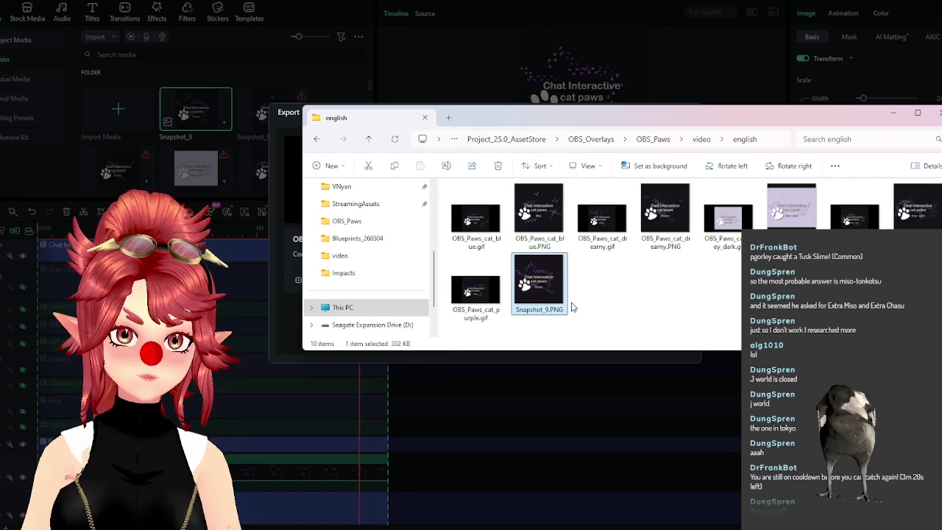
left_click(540, 309)
type("OBS_Paws_cat_purple")
left_click(635, 303)
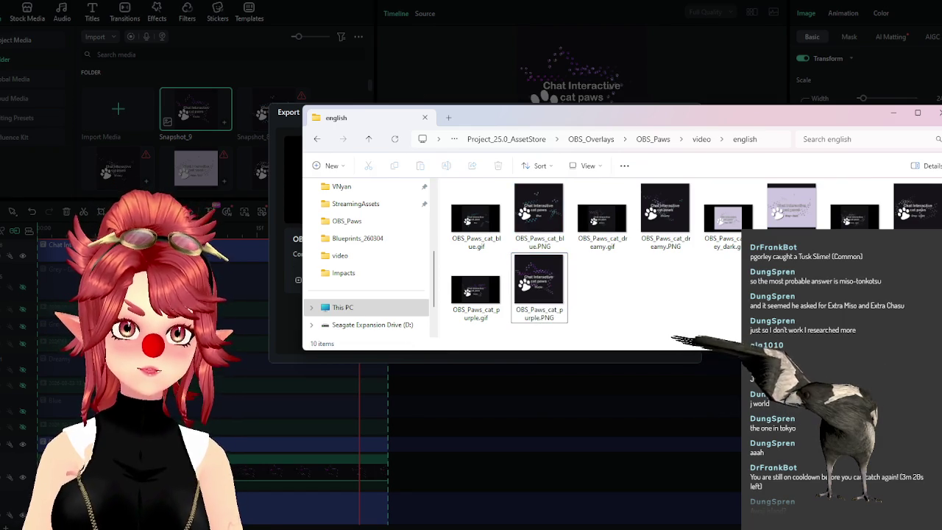
left_click(897, 114)
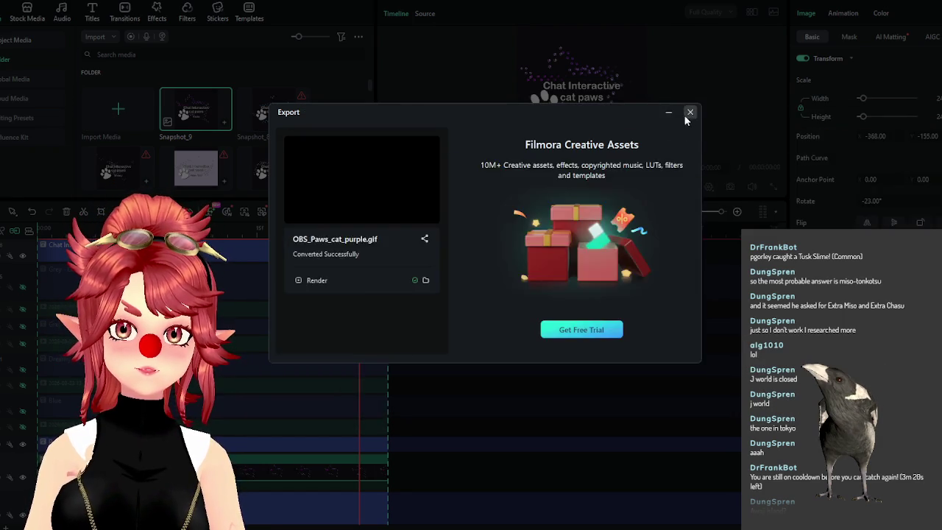
left_click(688, 112)
scroll(284, 445, "down", 2)
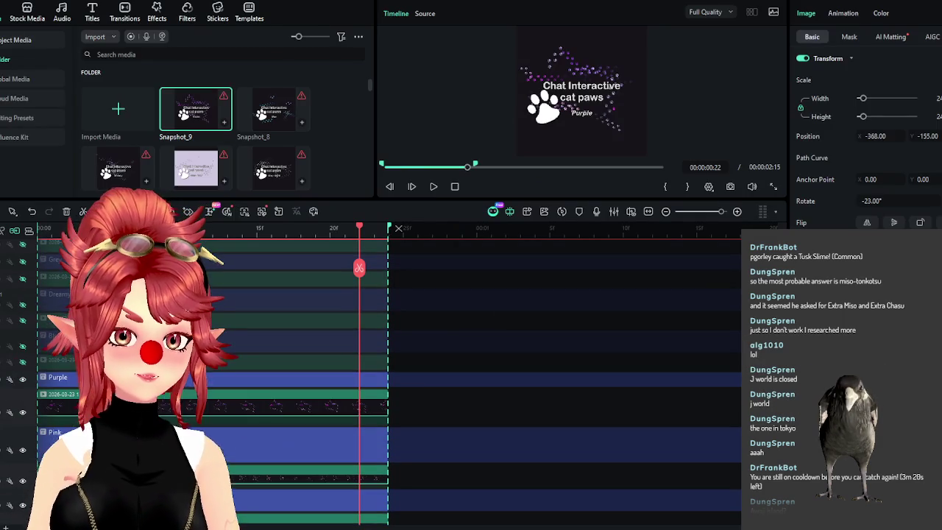
Hide the Purple title and paw tracks and save a PNG snapshot of the Pink frame
left_click(23, 380)
left_click(23, 397)
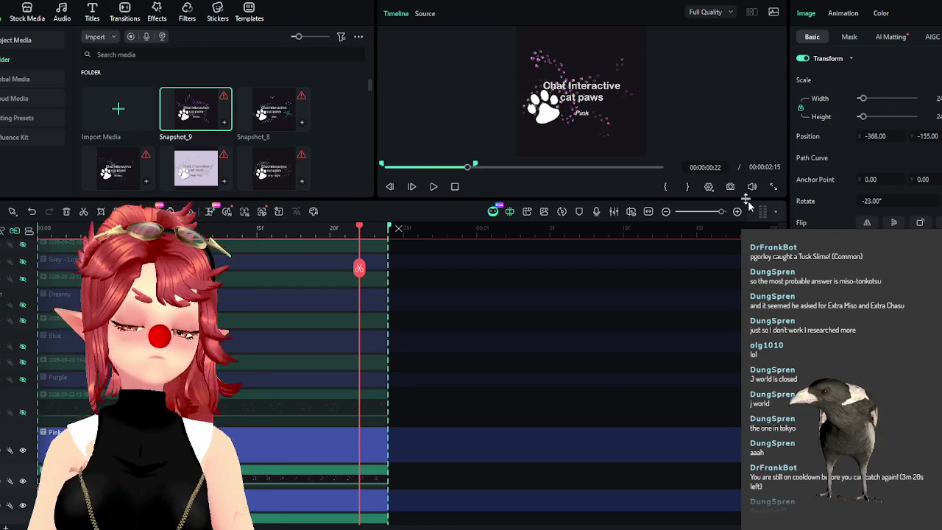
left_click(730, 187)
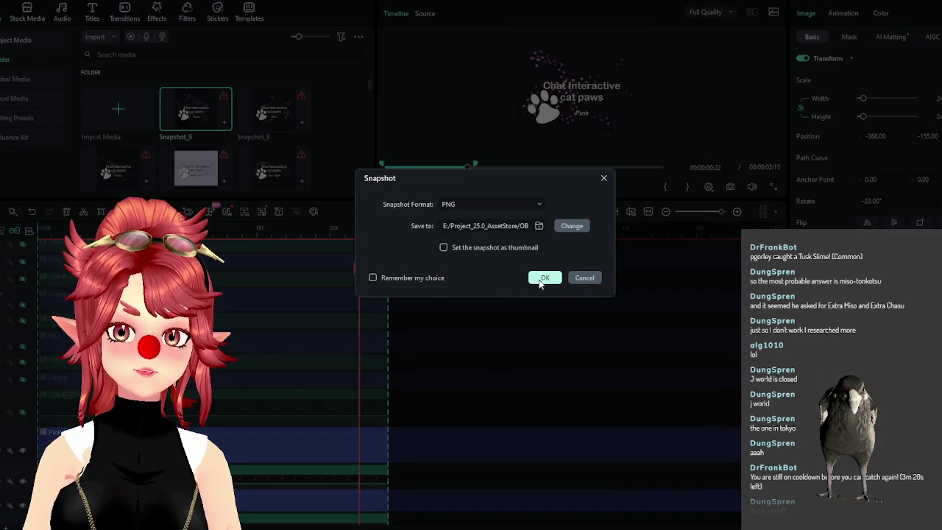
left_click(540, 281)
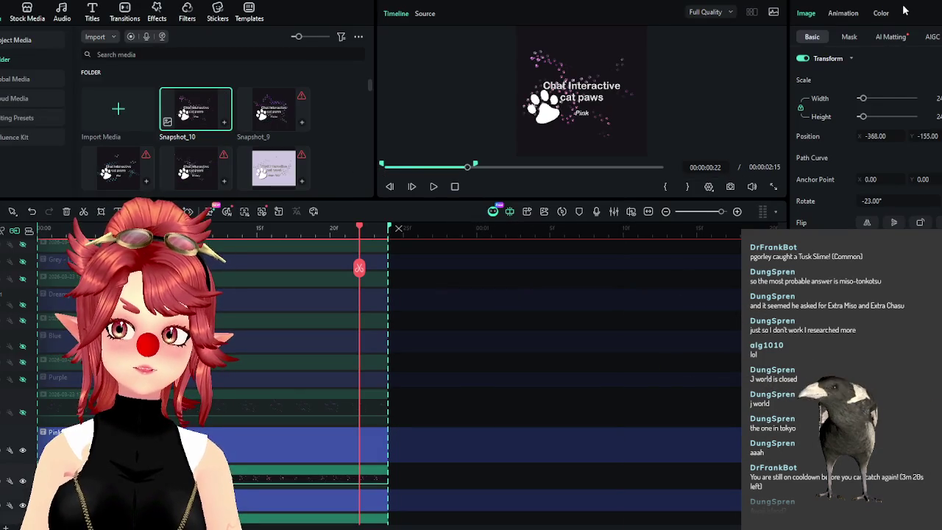
Export the Pink variant as a GIF titled OBS_Paws_cat_pink
key("ctrl+e")
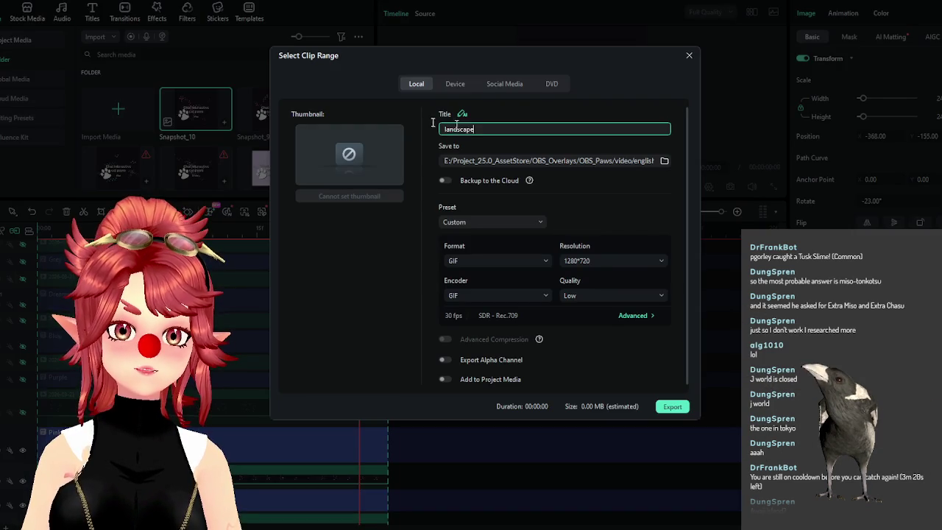
type("OBS_")
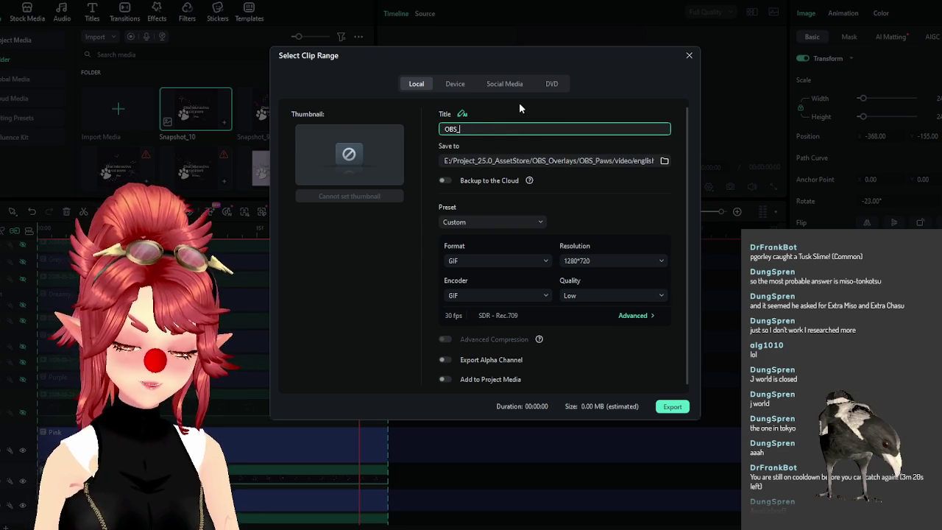
type("Paws_cat_pink")
key("ctrl+a")
key("ctrl+c")
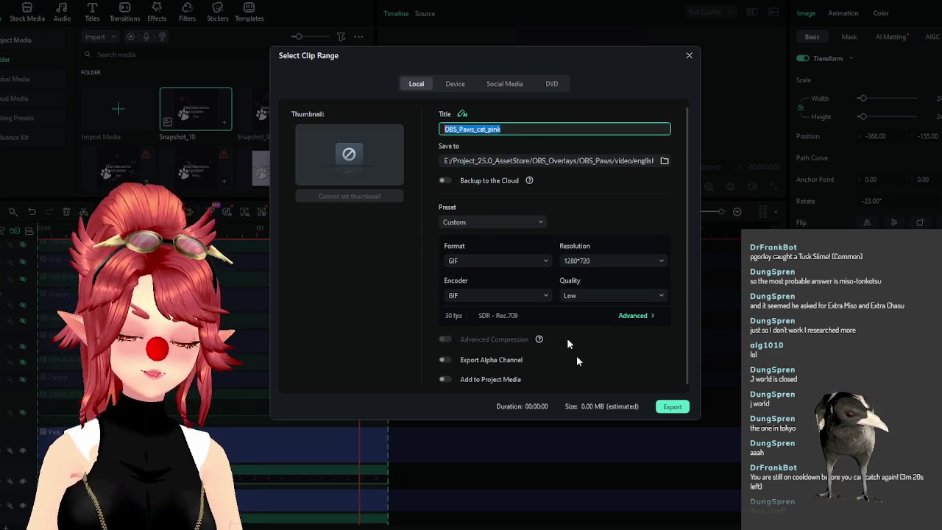
left_click(672, 406)
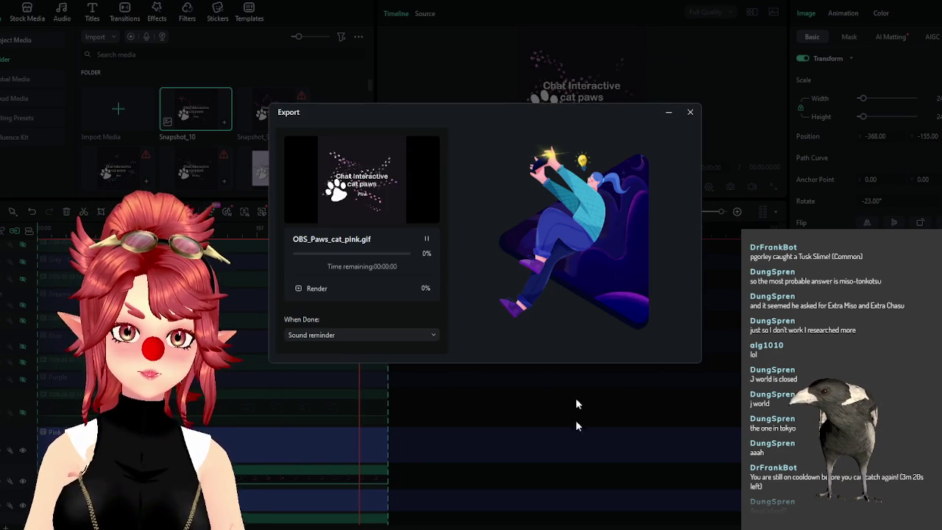
Rename Snapshot_10 to OBS_Paws_cat_pink.PNG and close the finished export window
left_click(657, 339)
key("F2")
key("ctrl+v")
key("Return")
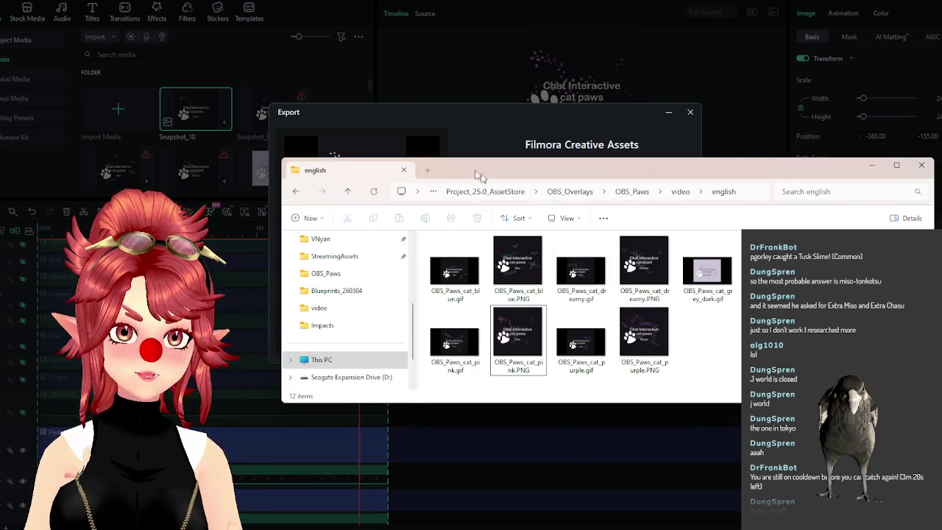
left_click(378, 13)
left_click(692, 112)
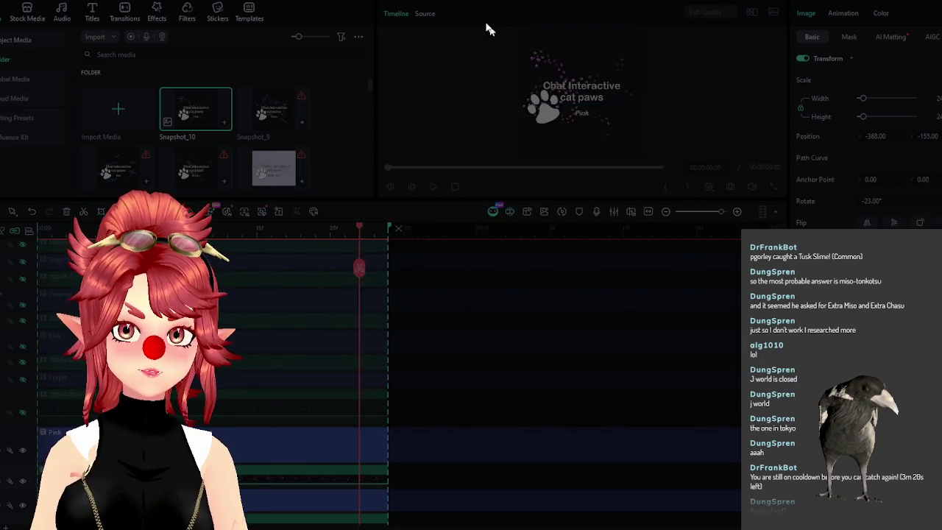
Hide the Pink title and paw tracks and save a PNG snapshot of the Sunset frame
left_click(22, 336)
left_click(23, 367)
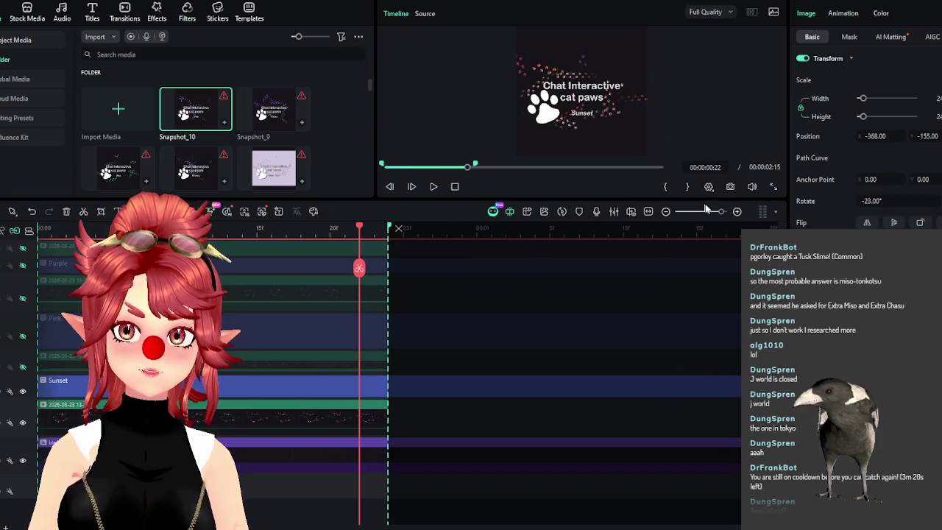
left_click(730, 186)
left_click(545, 278)
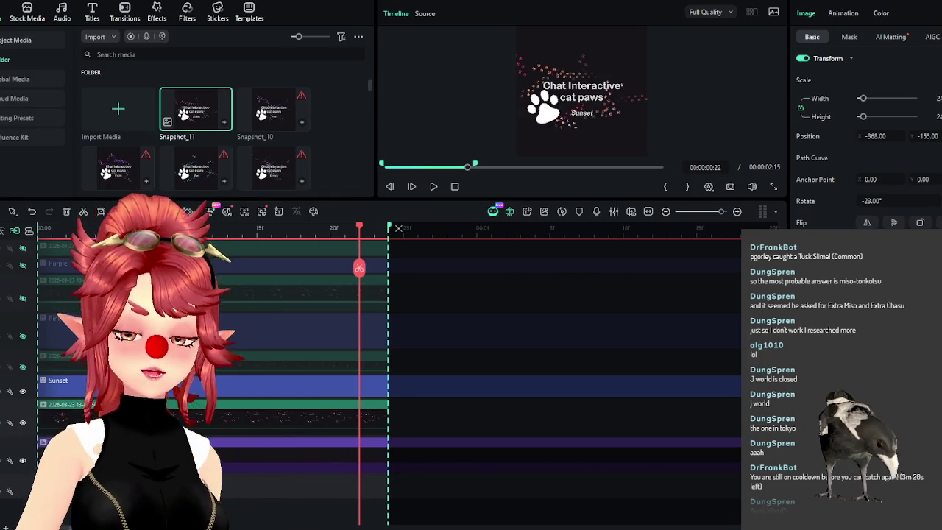
Export the Sunset cat paws GIF titled OBS_Paws_cat_sunset and close the export window
key("ctrl+e")
double_click(479, 128)
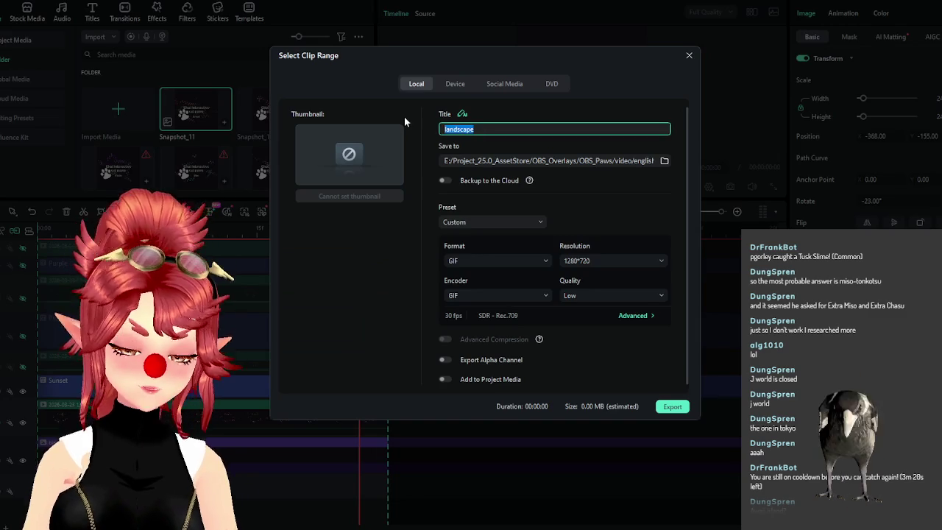
type("OBS_Paws_cat")
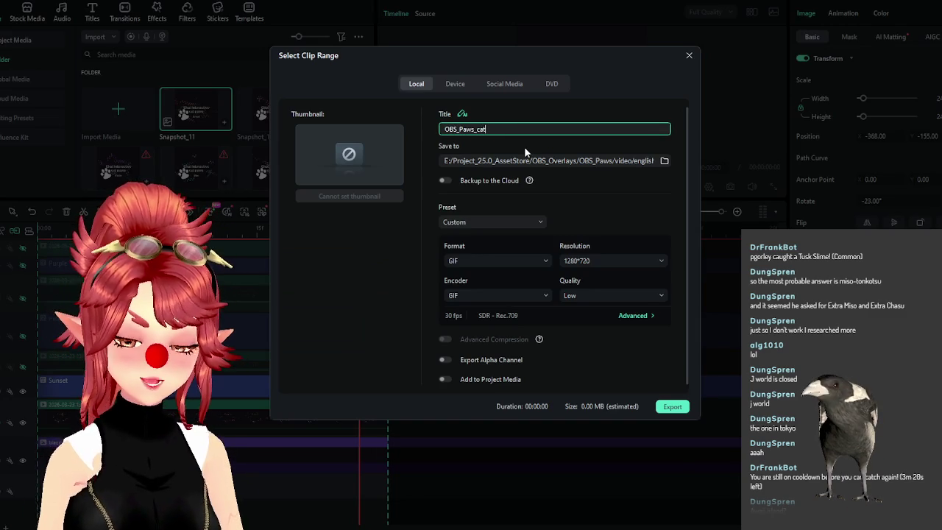
type("_sunset")
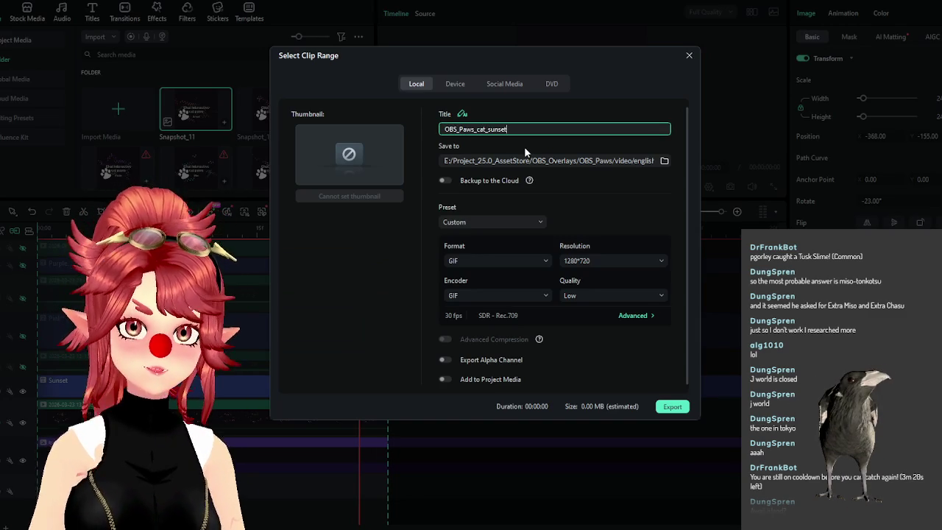
key("ctrl+a")
left_click(671, 407)
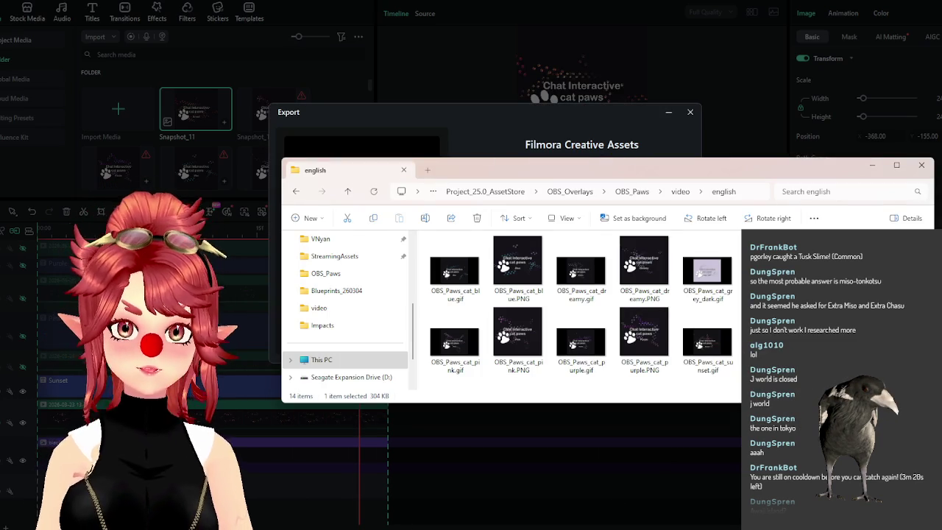
left_click(690, 112)
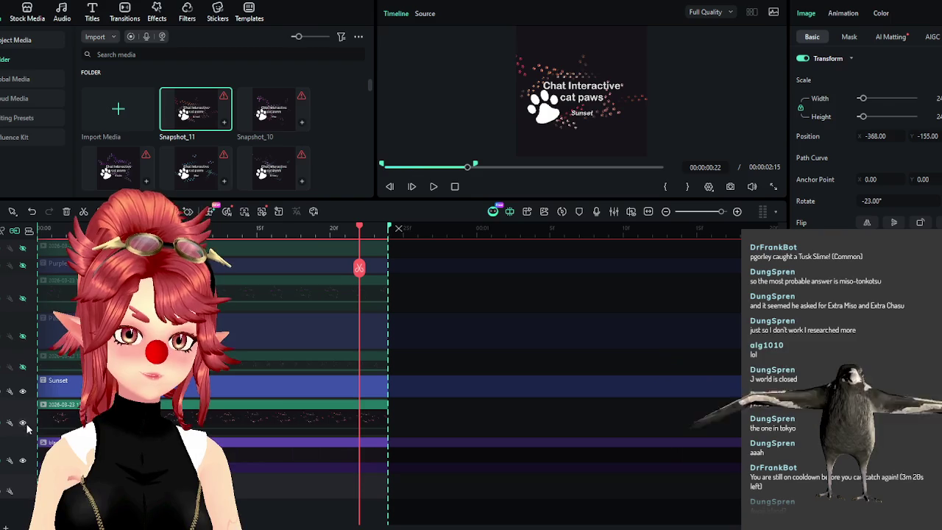
Hide the particle and Sunset tracks and move the range start to the dog paws clip
left_click(22, 392)
left_click(22, 392)
scroll(495, 426, "up", 5)
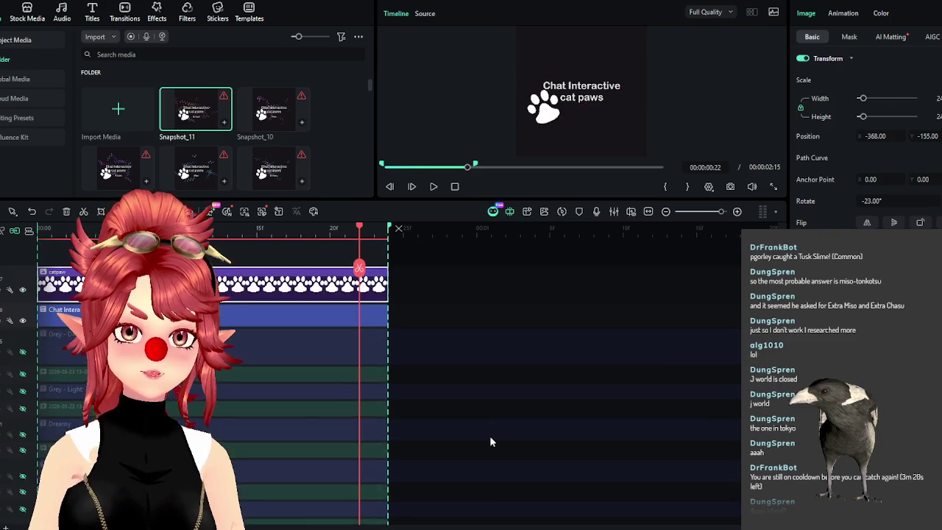
scroll(486, 435, "down", 2)
scroll(486, 435, "down", 2)
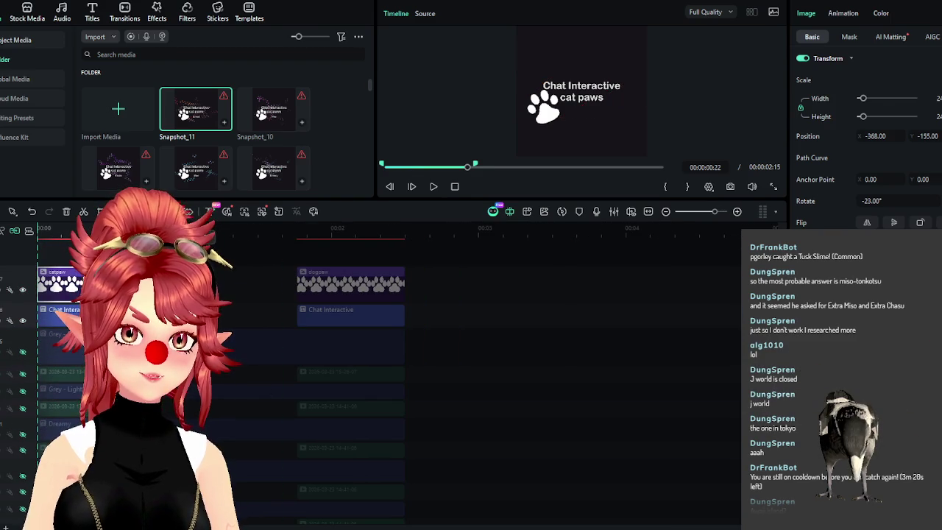
left_click_drag(243, 254, 425, 254)
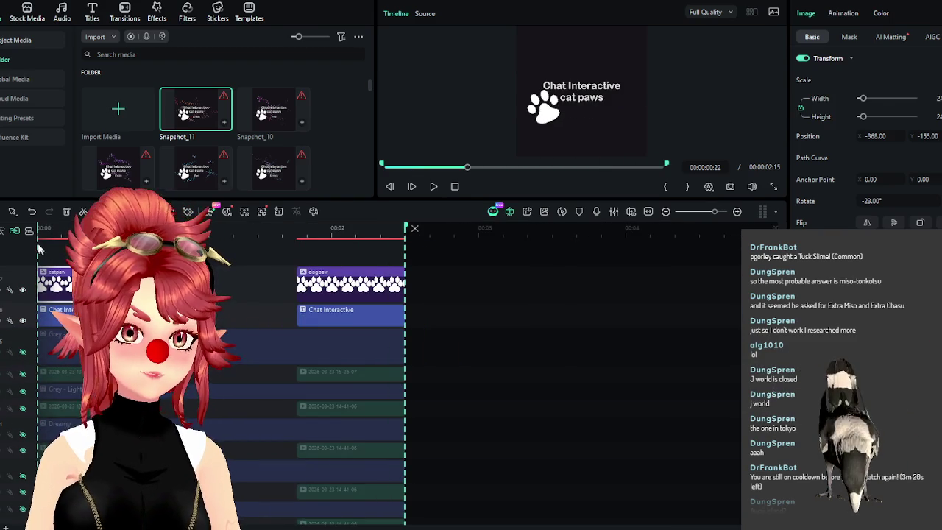
left_click_drag(37, 232, 299, 234)
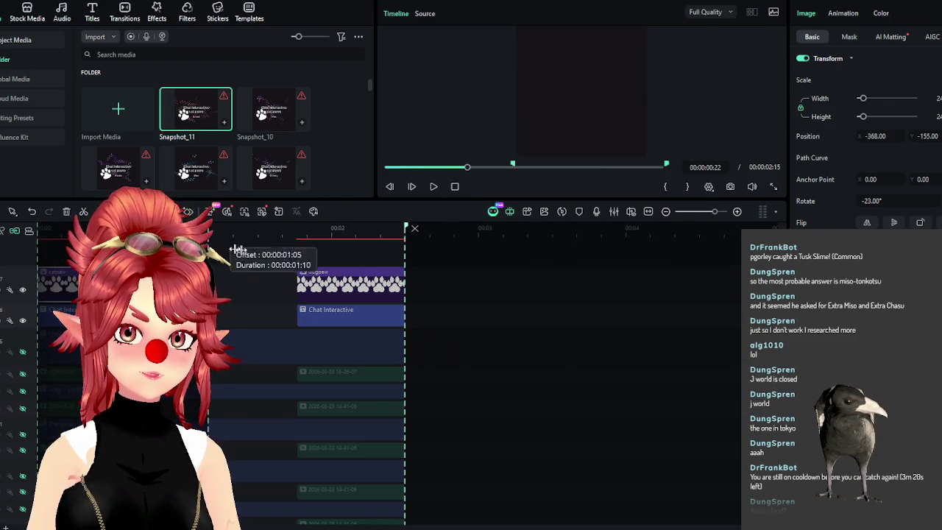
left_click_drag(368, 228, 391, 229)
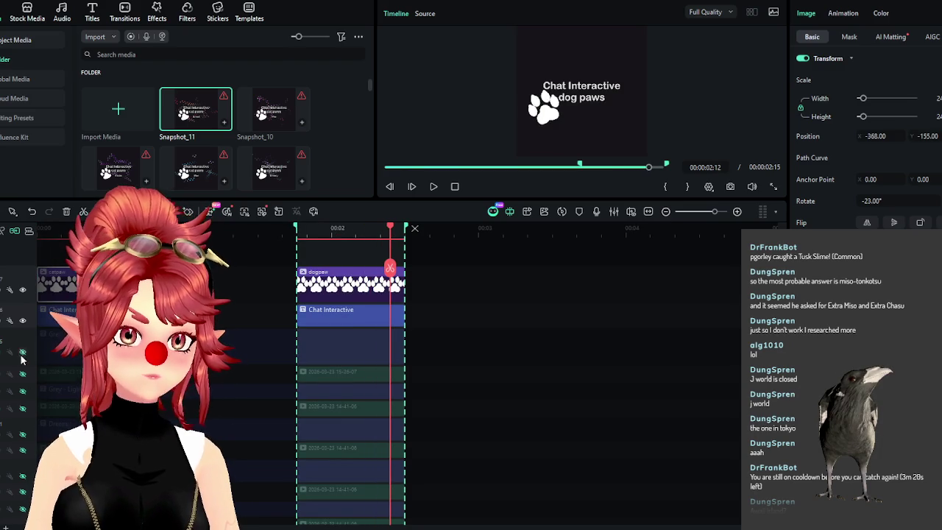
Show the Sunset track again, shrink the paw slightly, and park the playhead in the dog paws clip
scroll(195, 405, "down", 3)
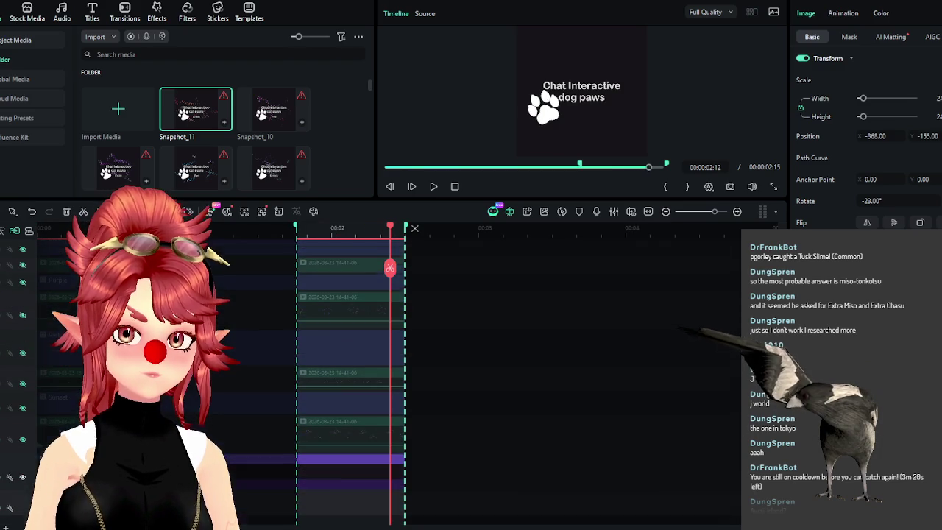
left_click(23, 407)
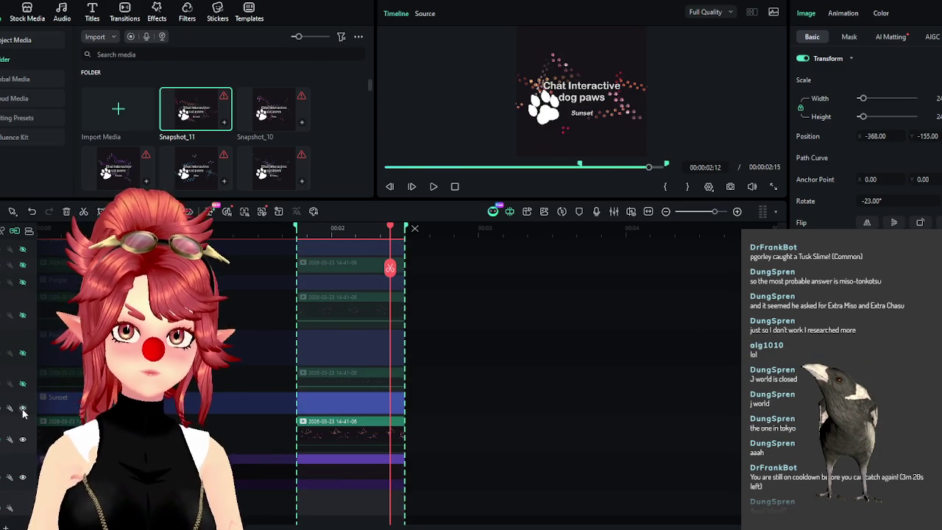
scroll(370, 379, "up", 2)
scroll(369, 383, "up", 1)
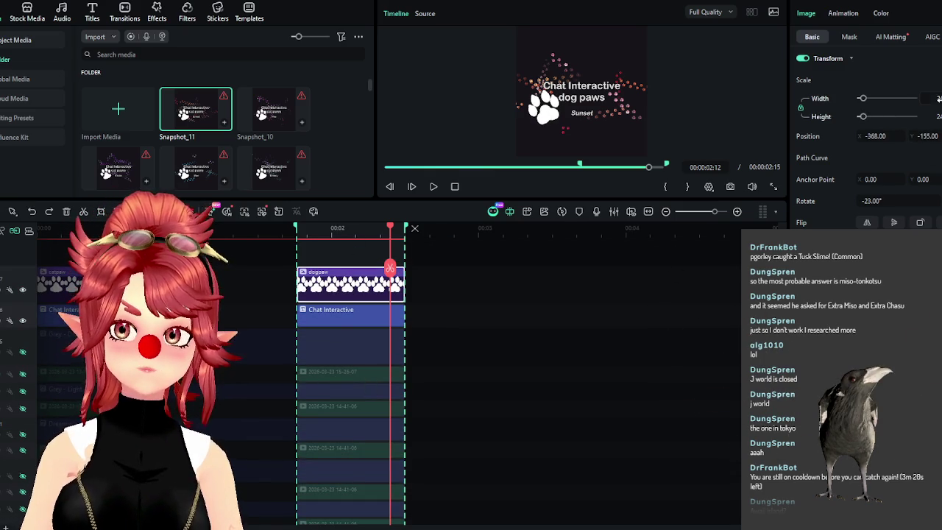
left_click_drag(862, 97, 862, 98)
left_click(405, 228)
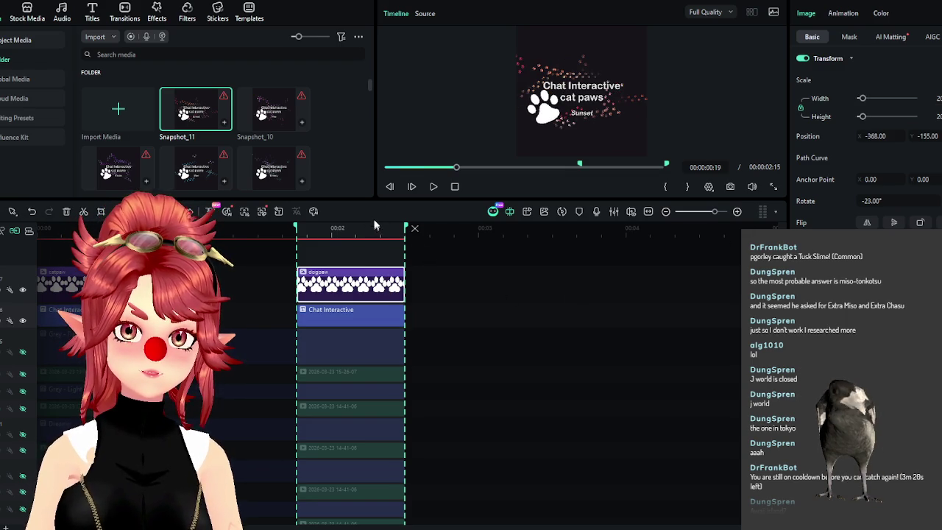
left_click(375, 229)
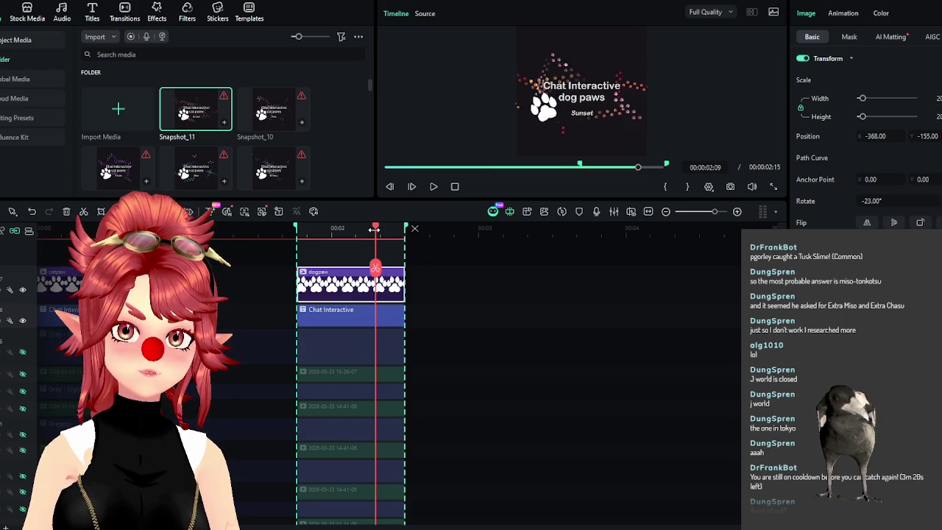
left_click(368, 248)
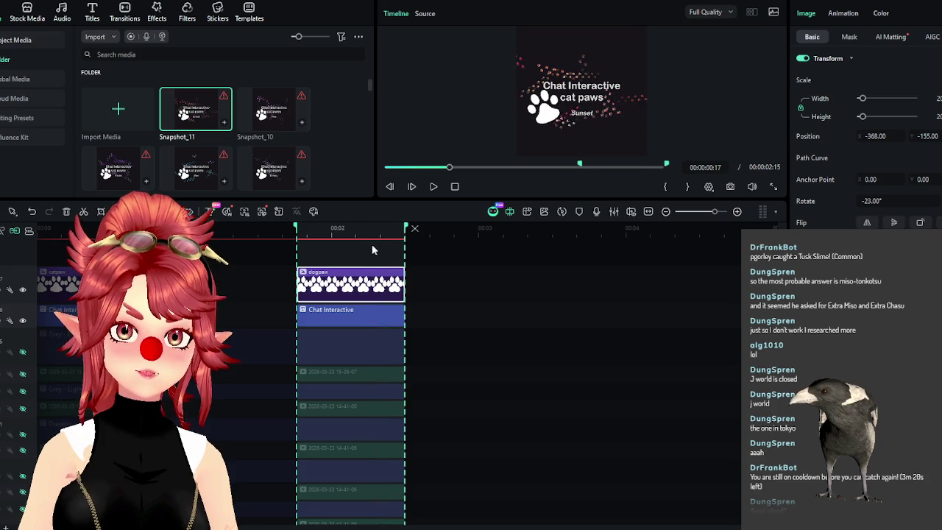
left_click(370, 229)
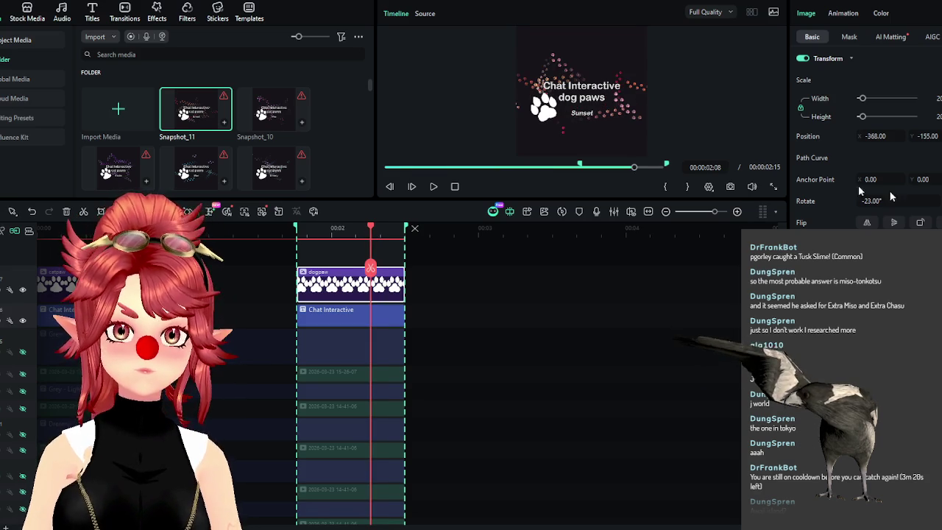
Save a PNG snapshot of the sunset dog paws frame and export it as GIF OBS_Paws_dog_sunset
left_click(731, 188)
left_click(542, 278)
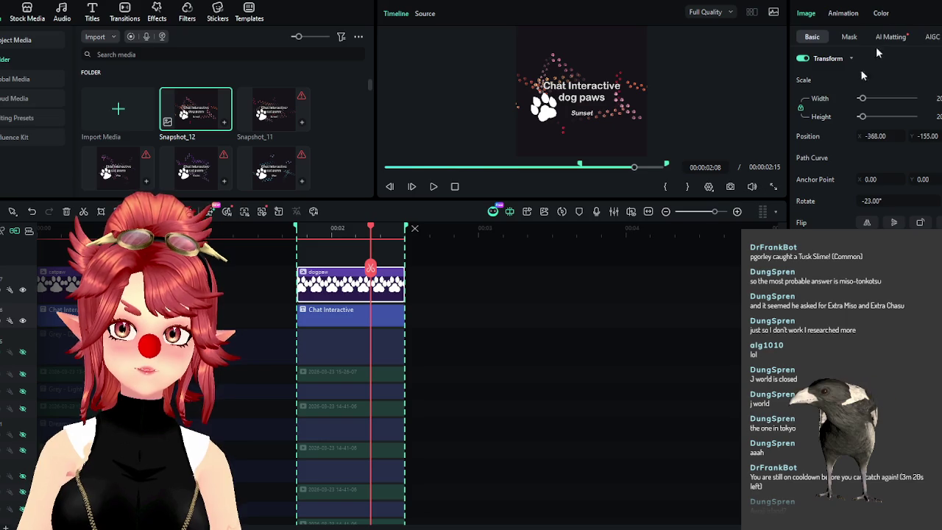
key("ctrl+e")
double_click(506, 130)
type("OBS_Paws_dog_")
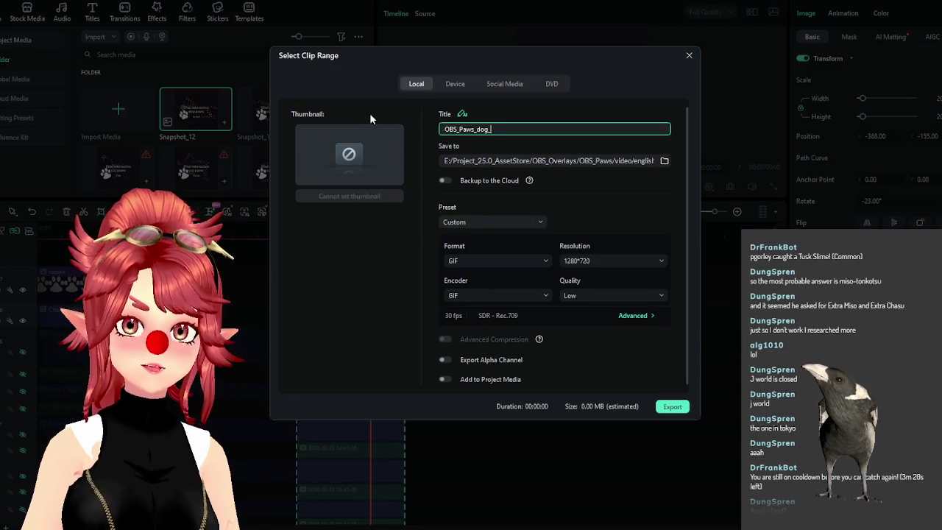
type("sunset")
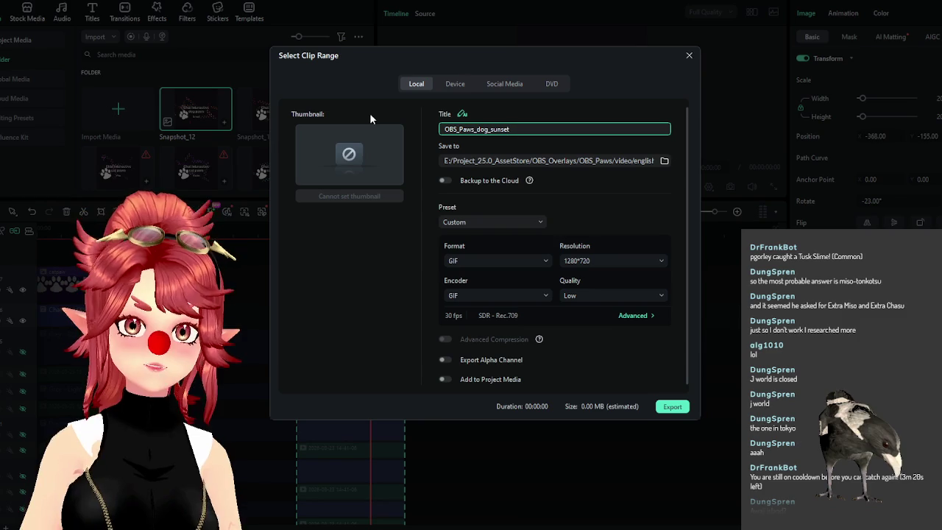
left_click(671, 406)
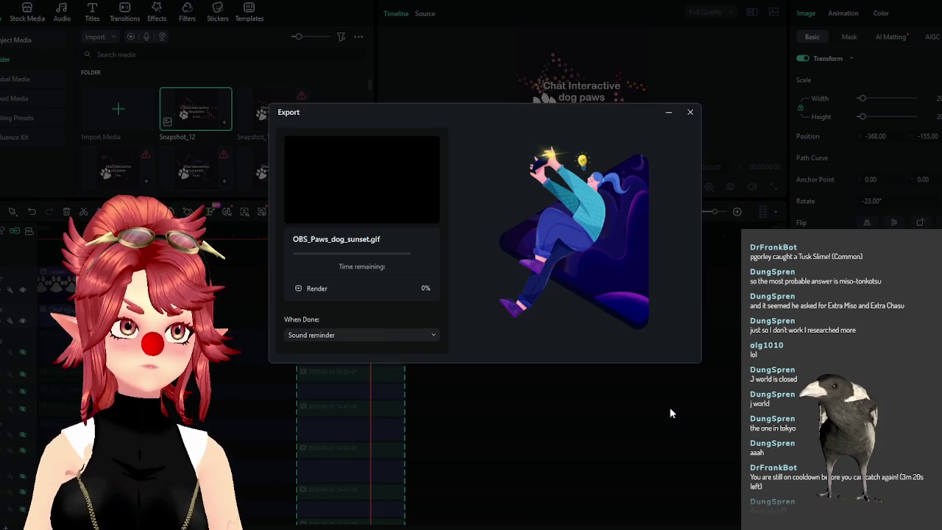
left_click(690, 112)
scroll(410, 397, "down", 3)
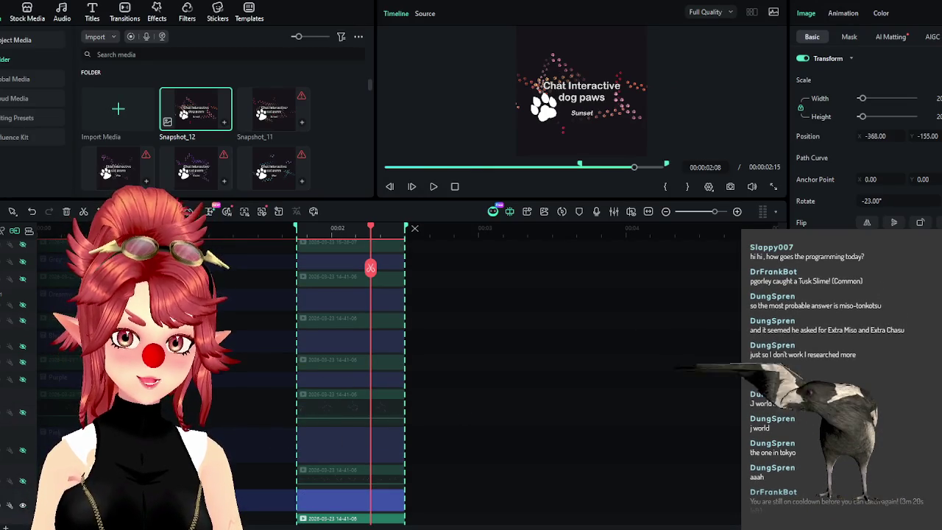
Show the Pink variant track and save a PNG snapshot of the Pink frame
scroll(221, 412, "down", 1)
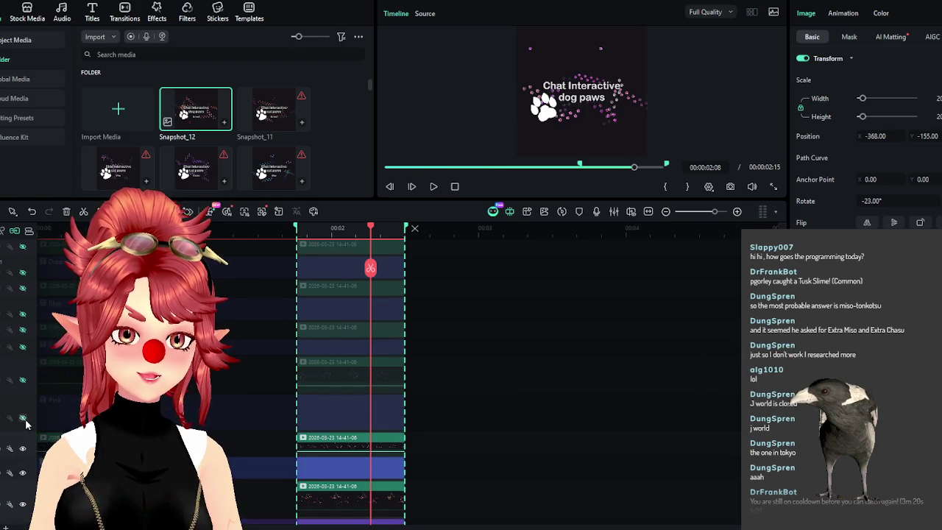
left_click(23, 418)
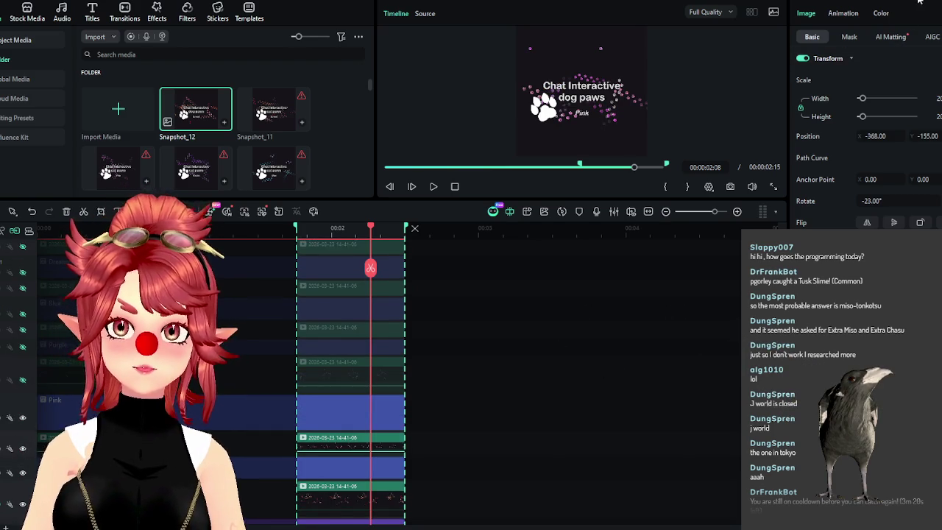
left_click(730, 188)
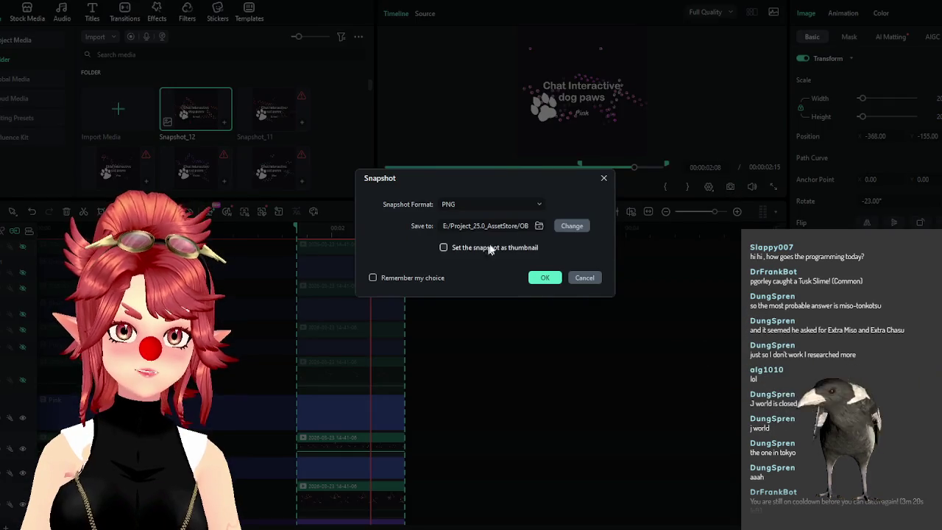
left_click(544, 278)
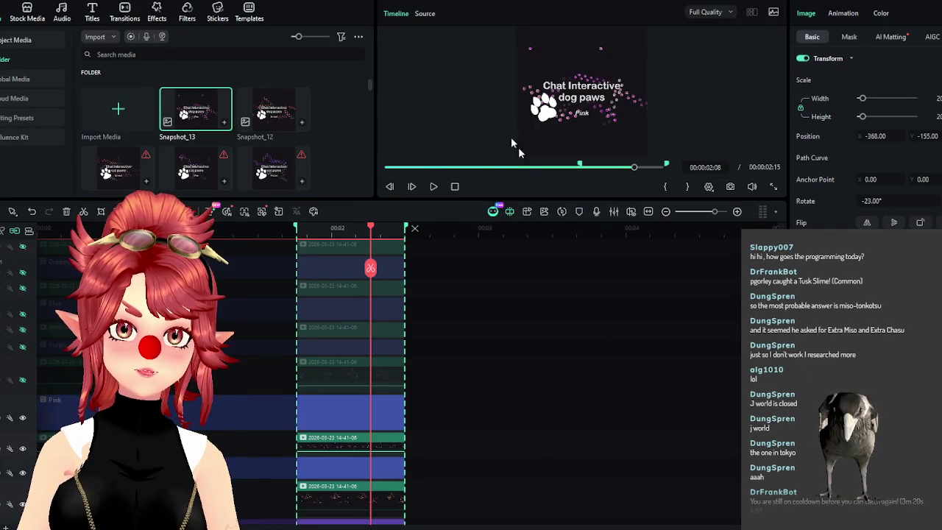
Export the Pink dog paws GIF titled OBS_Paws_dog_pink and close the export window
key("ctrl+e")
double_click(482, 130)
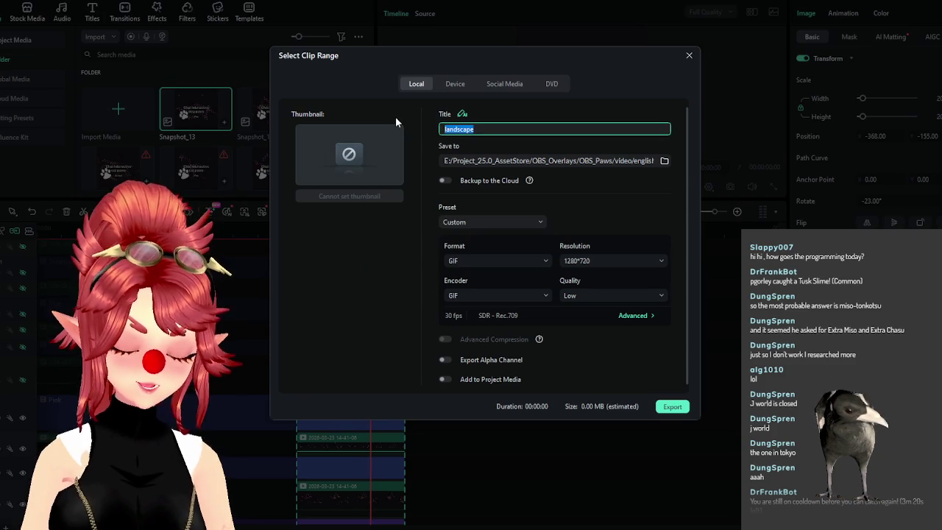
type("OBS_")
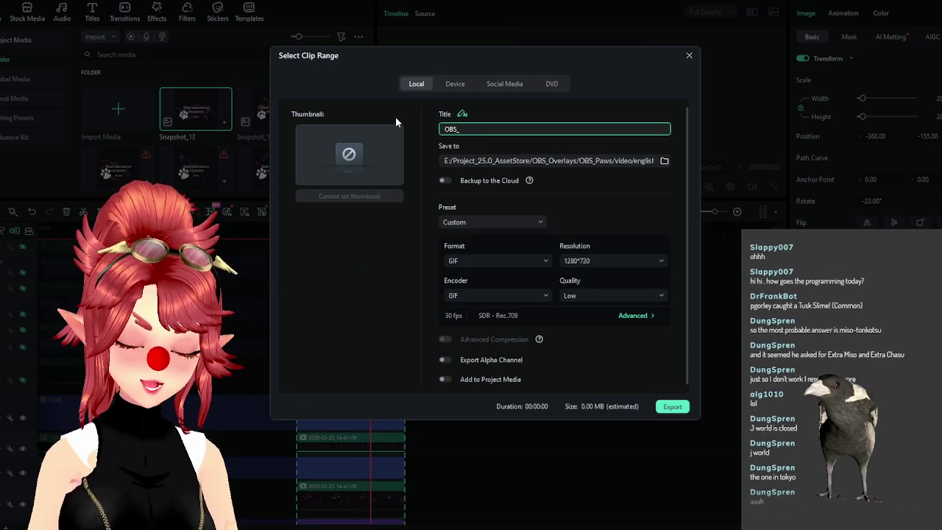
type("Paws_")
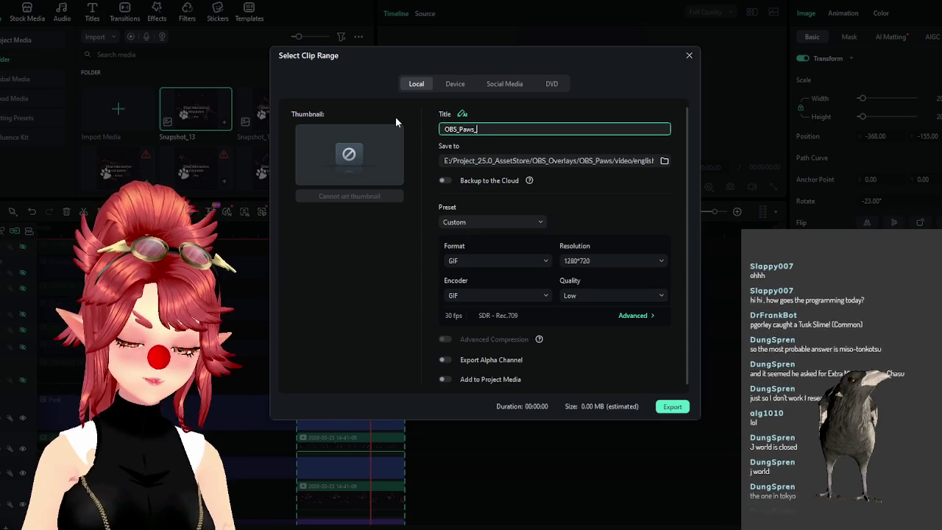
type("dog_pink")
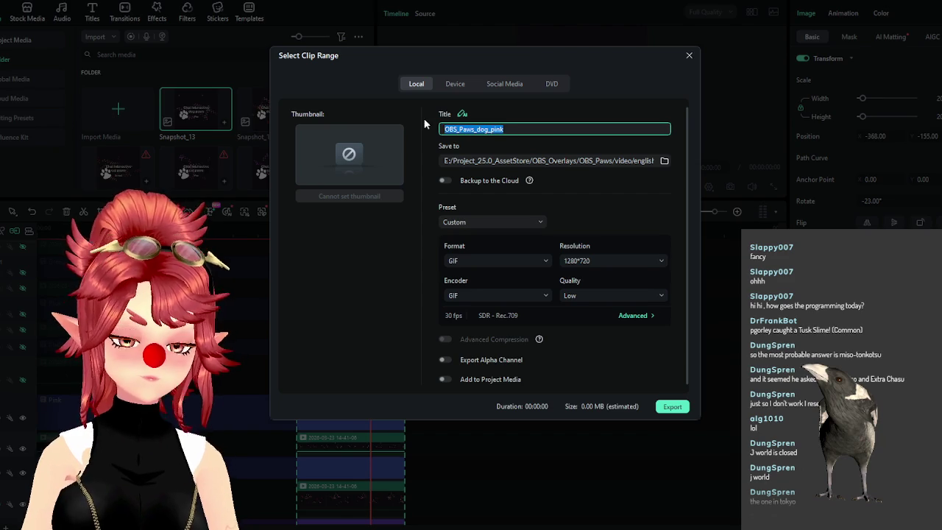
left_click(672, 406)
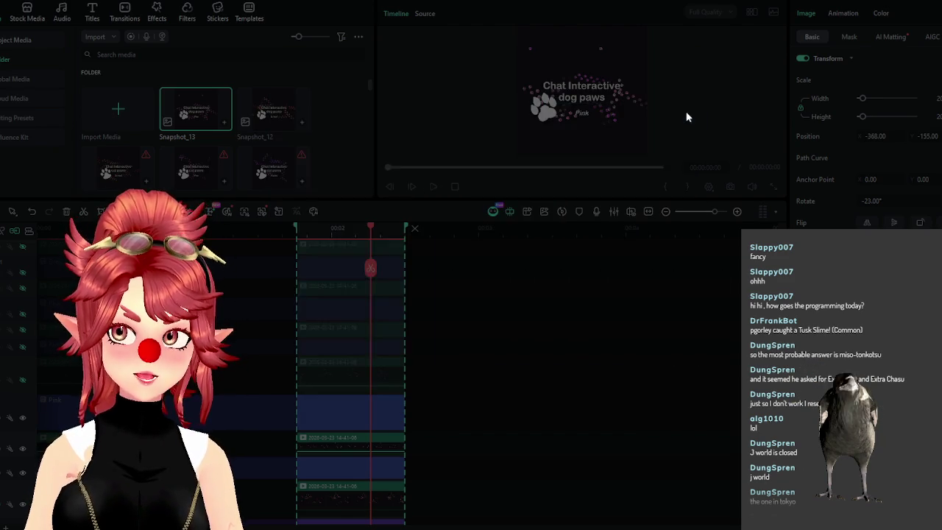
left_click(689, 113)
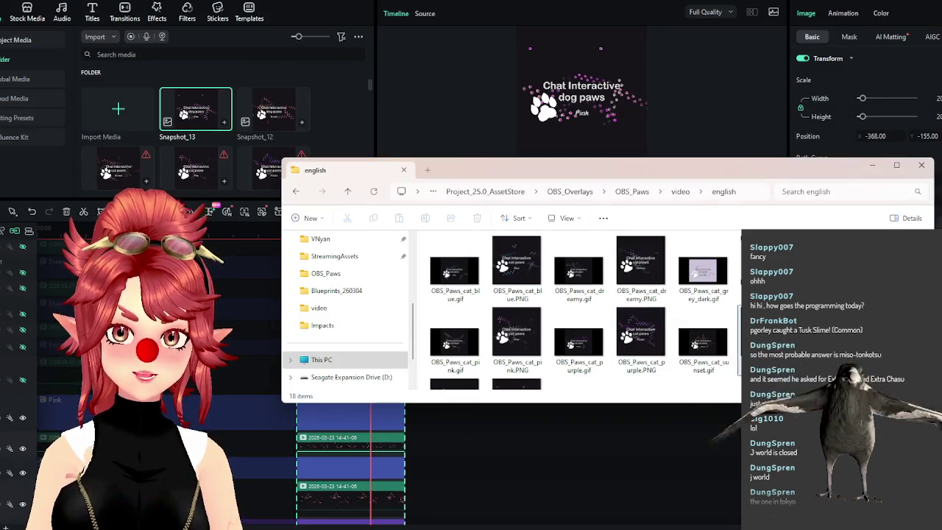
Delete Snapshot_13.PNG and rename Snapshot_12.PNG to its matching OBS_Paws_dog name
scroll(531, 353, "down", 2)
left_click(513, 370)
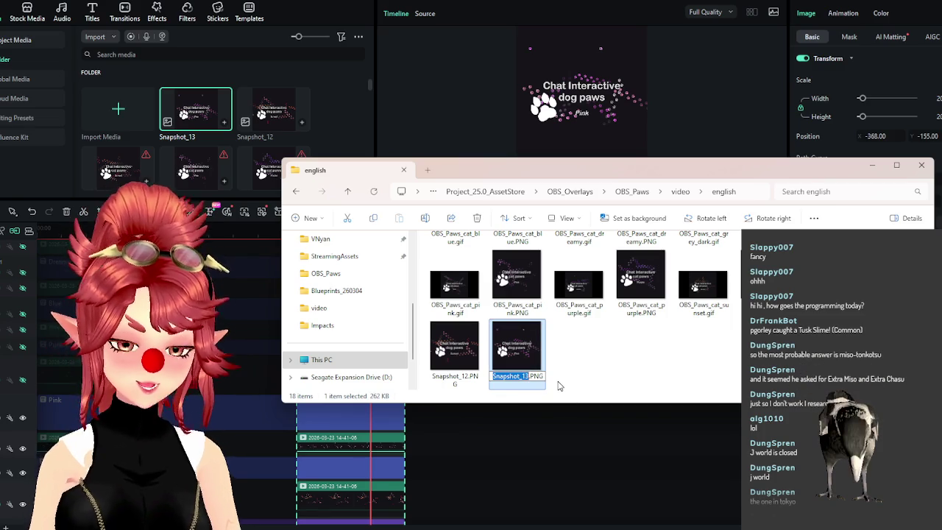
key("Delete")
left_click(530, 384)
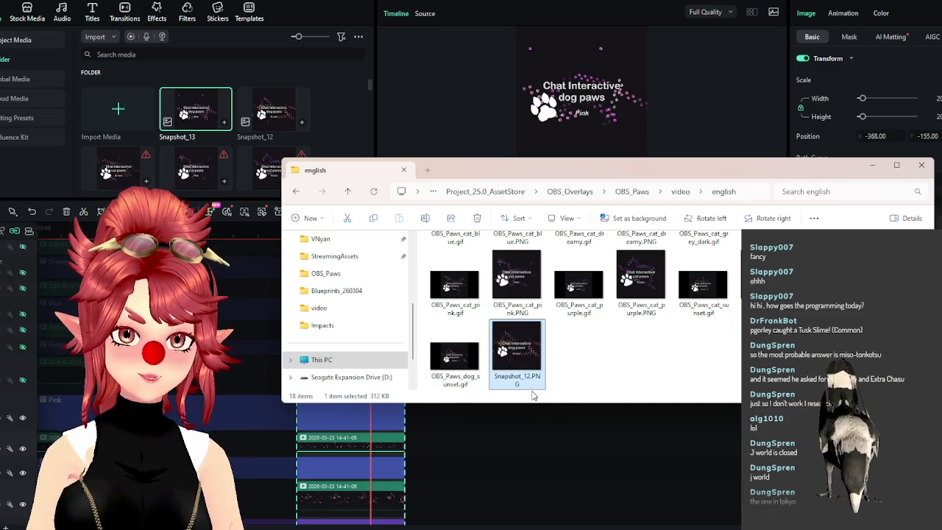
left_click(532, 387)
type("OBS_Paws_dog_pi")
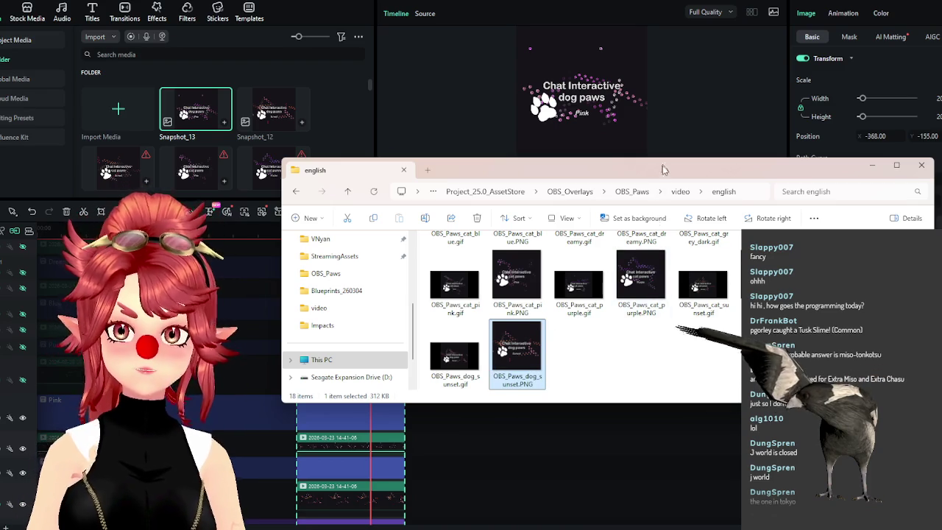
Move and resize the folder window to show all files, then minimize it
left_click_drag(661, 167, 568, 97)
left_click_drag(841, 330, 757, 416)
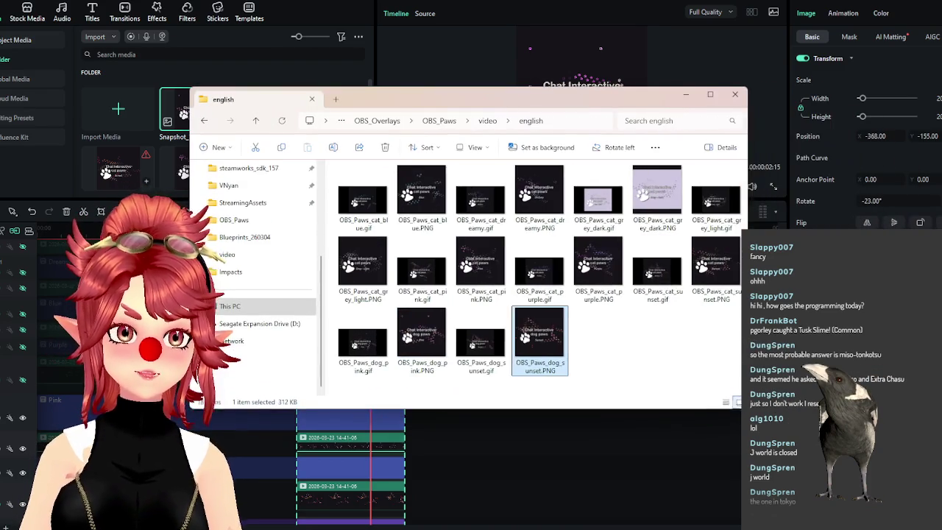
left_click_drag(591, 98, 642, 77)
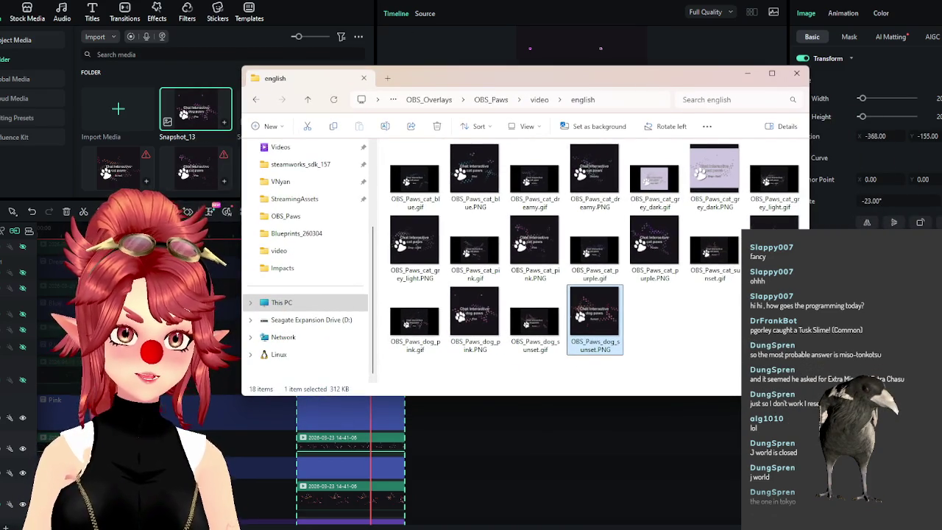
left_click(329, 41)
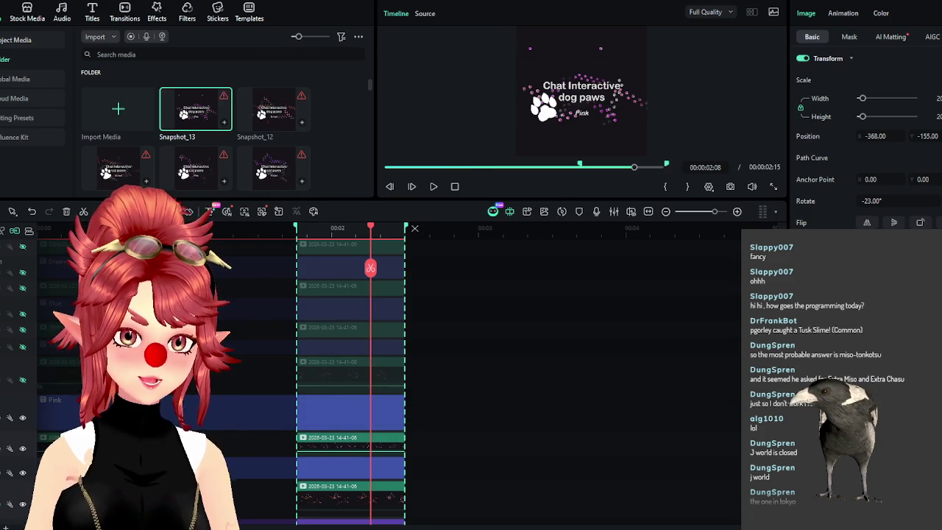
Show the Purple overlay track, save a PNG snapshot, and export the GIF OBS_Paws_dog_purple
left_click(23, 346)
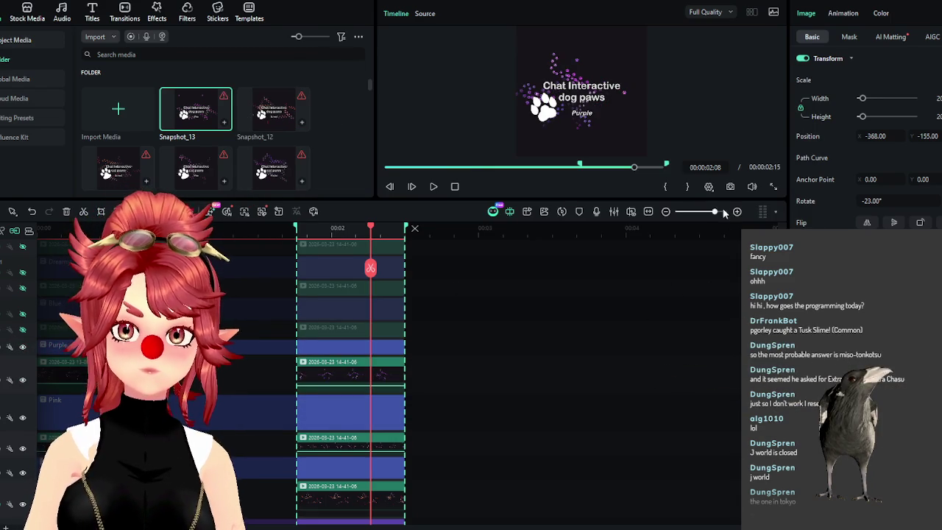
left_click(730, 186)
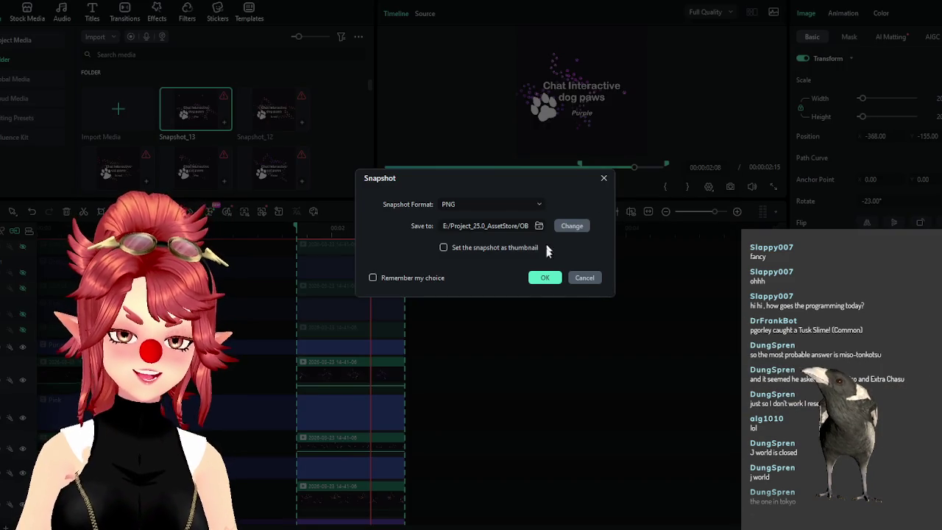
left_click(544, 277)
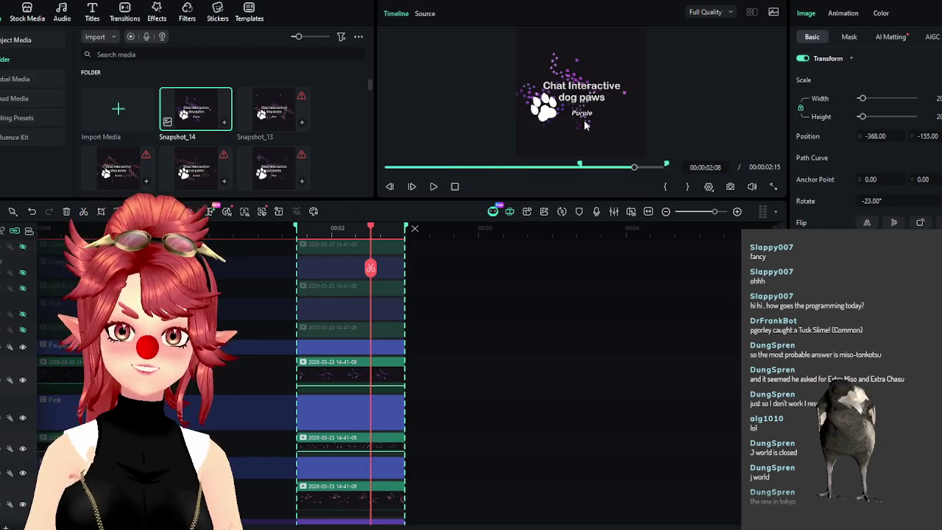
key("ctrl+e")
type("0BS_")
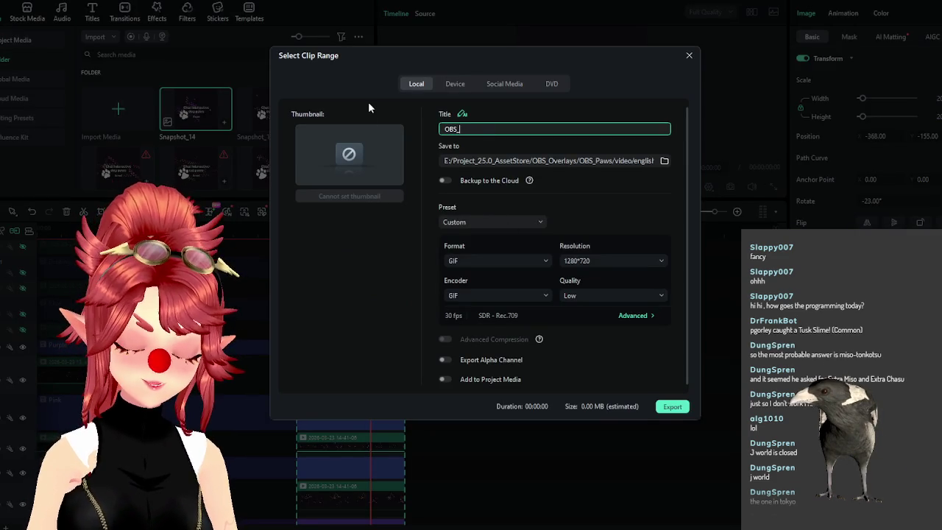
type("Paws_dog_purple")
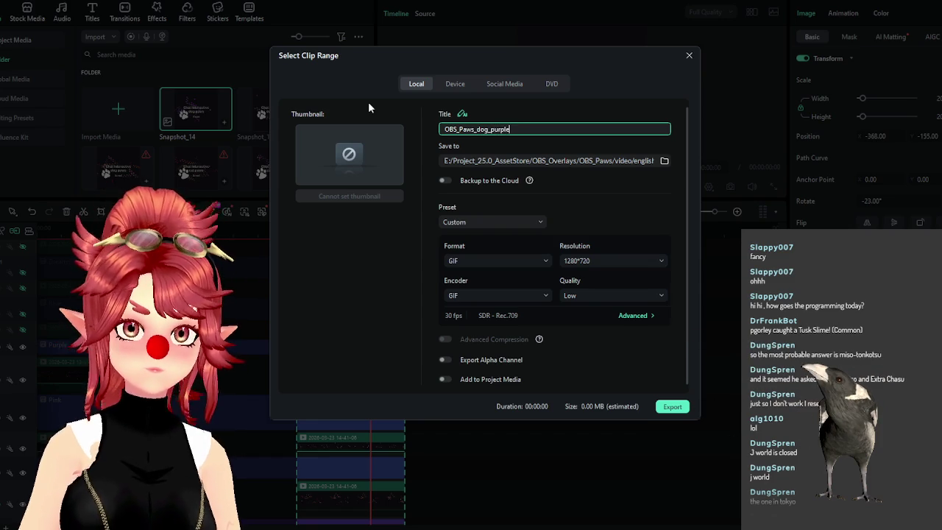
double_click(528, 129)
key("ctrl+c")
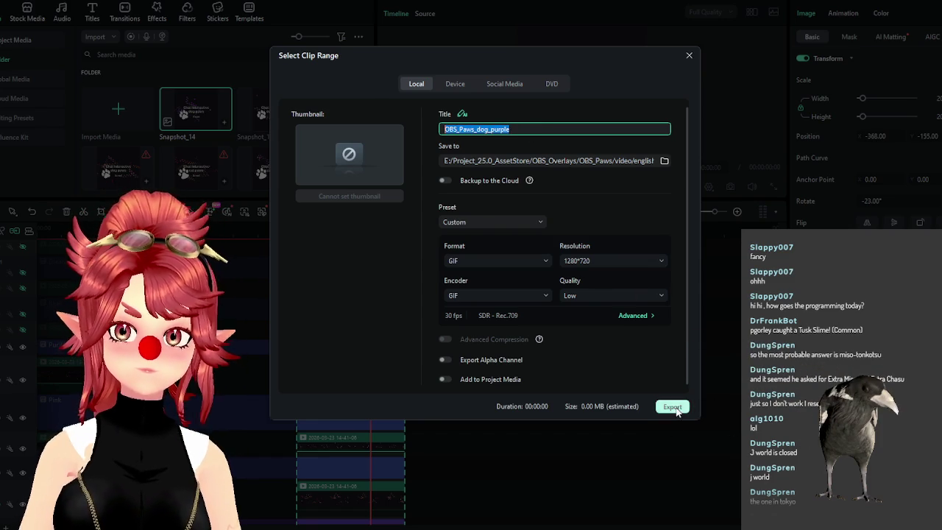
left_click(672, 407)
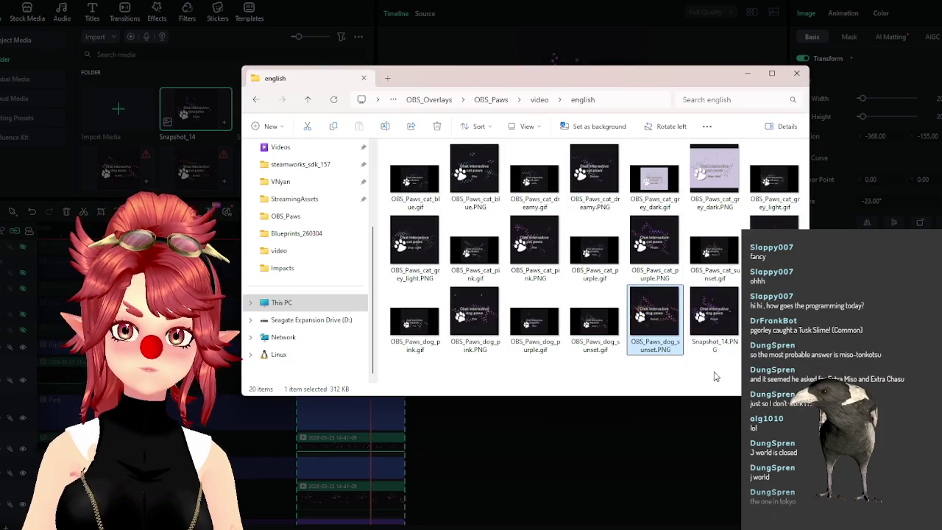
Rename Snapshot_14 to OBS_Paws_dog_purple.PNG, close the windows, and hide the Purple track
left_click(705, 326)
key("F2")
key("ctrl+v")
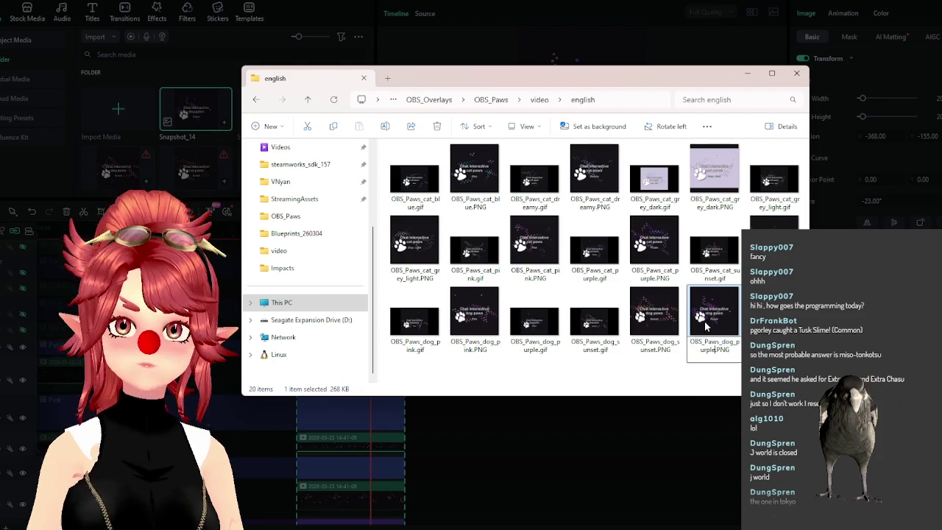
key("Return")
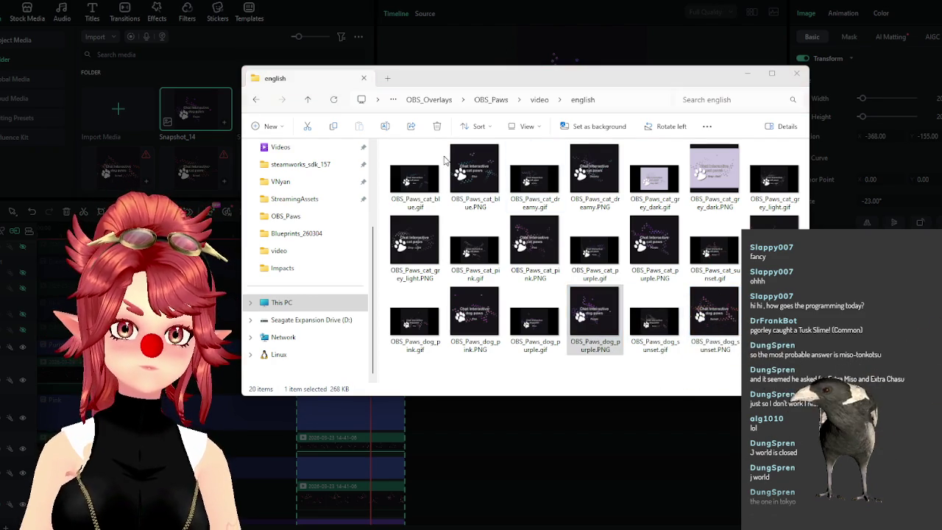
left_click(747, 73)
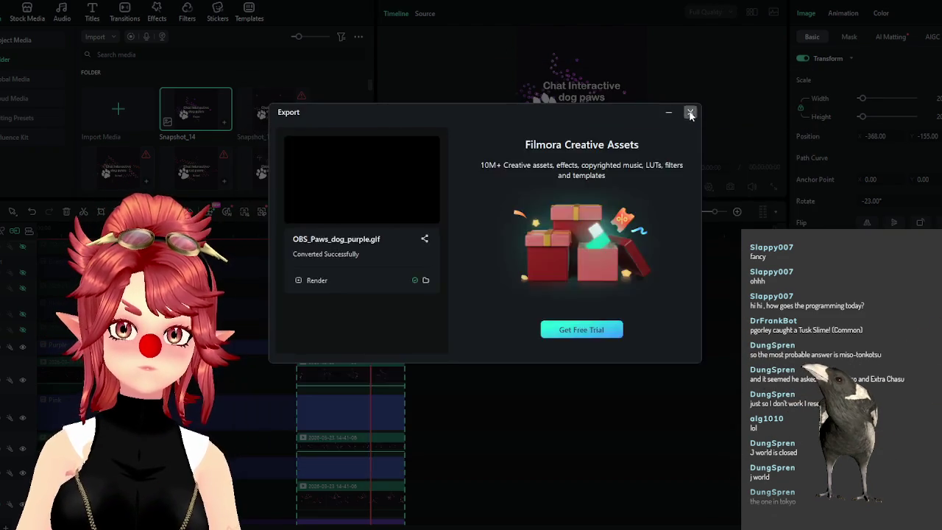
left_click(690, 114)
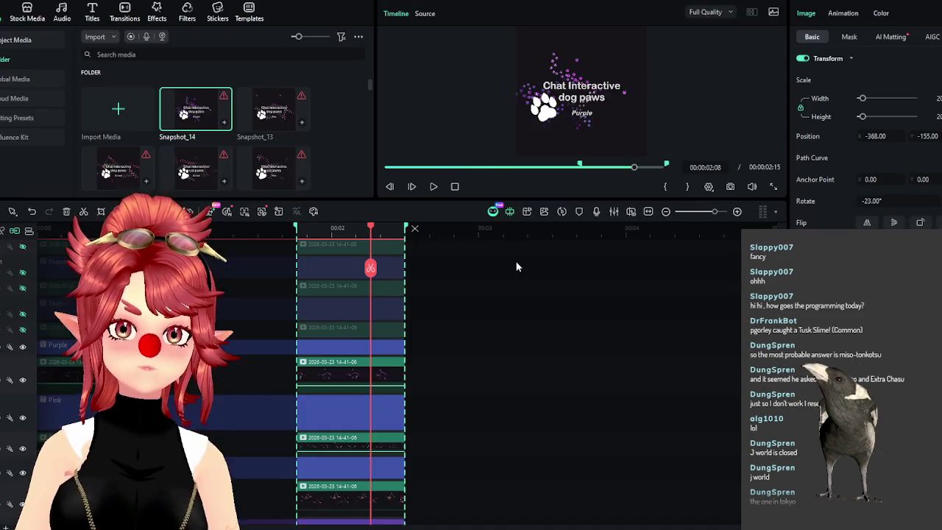
left_click(23, 347)
Show the Blue overlay track and save a PNG snapshot of the Blue frame
left_click(23, 314)
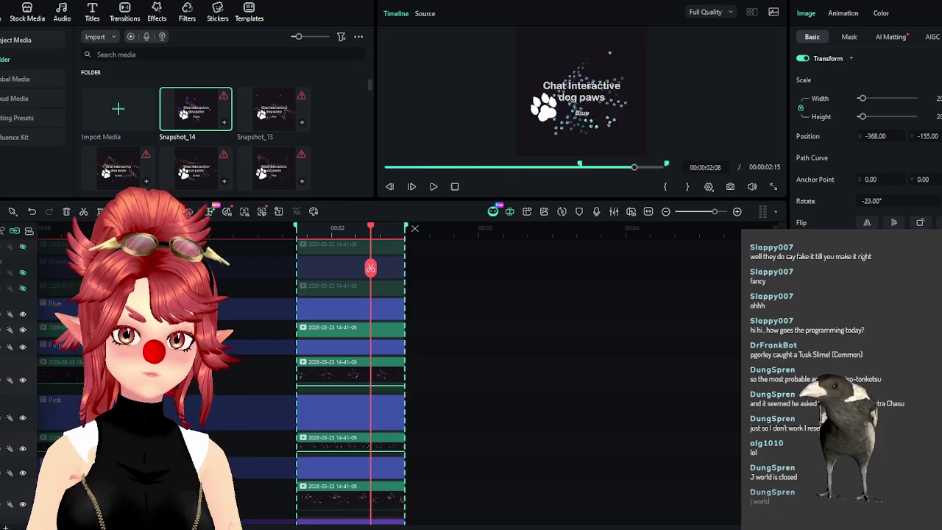
key("alt+Tab")
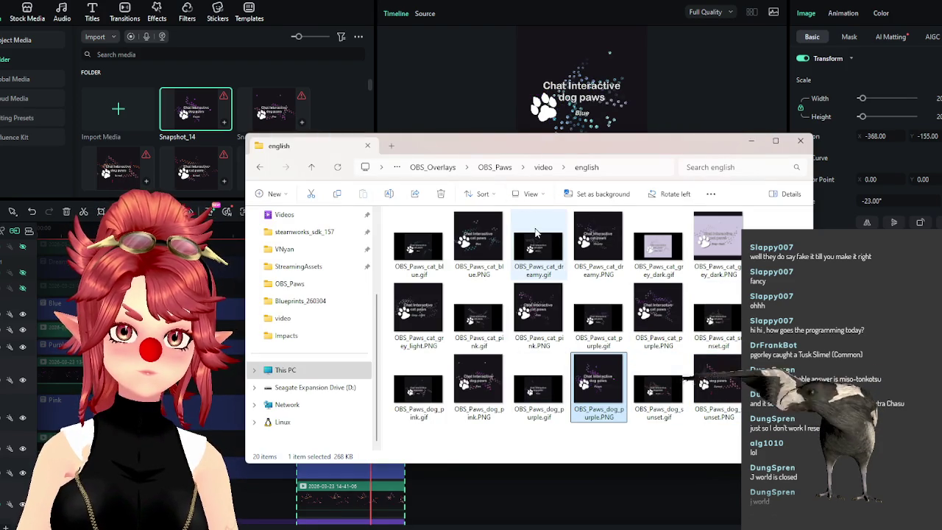
left_click(368, 8)
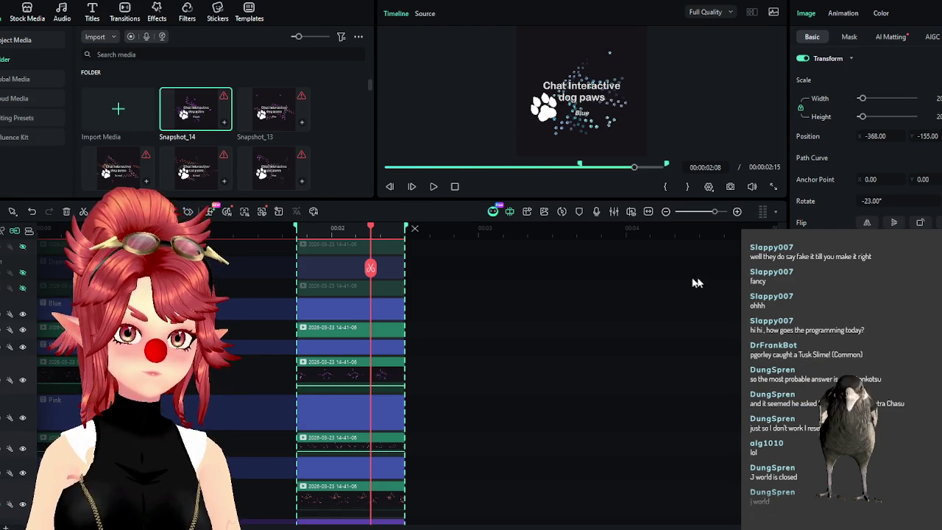
left_click(730, 188)
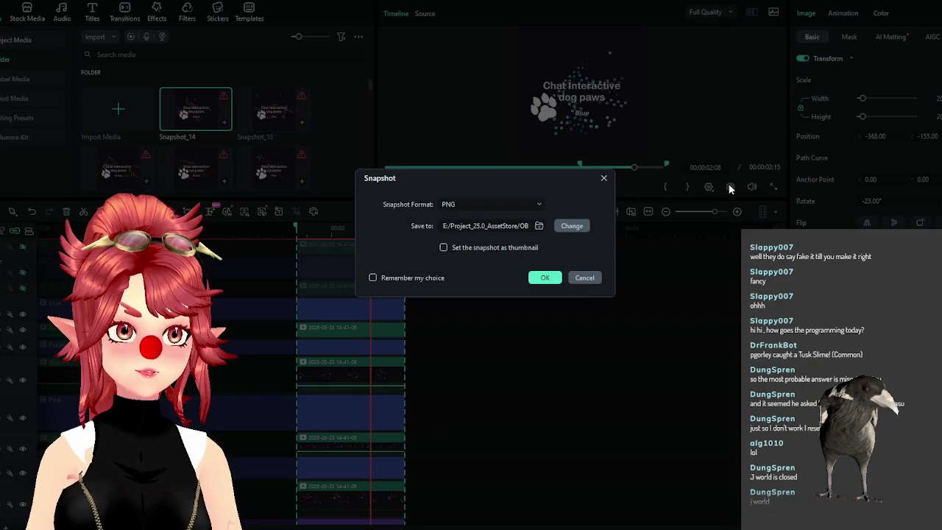
left_click(545, 278)
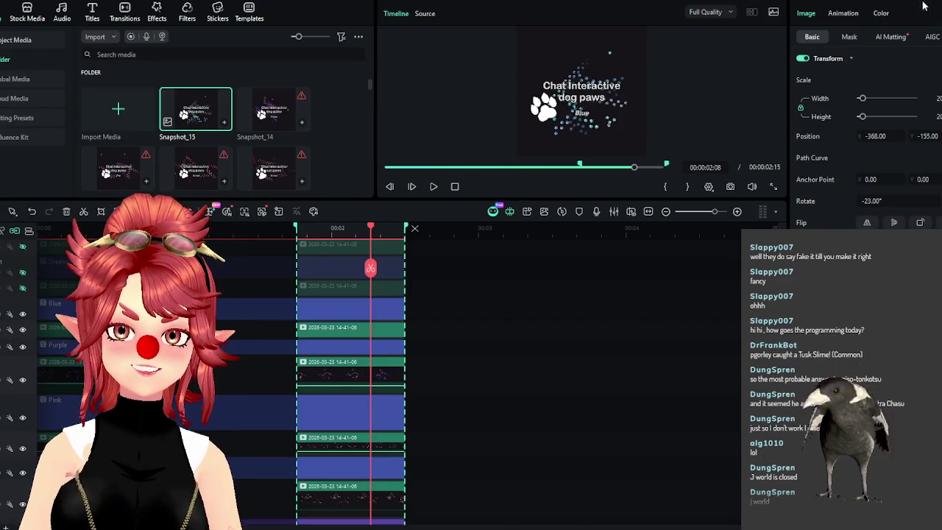
Export the Blue dog paws variant as a GIF titled OBS_Paws_dog_blue
key("ctrl+e")
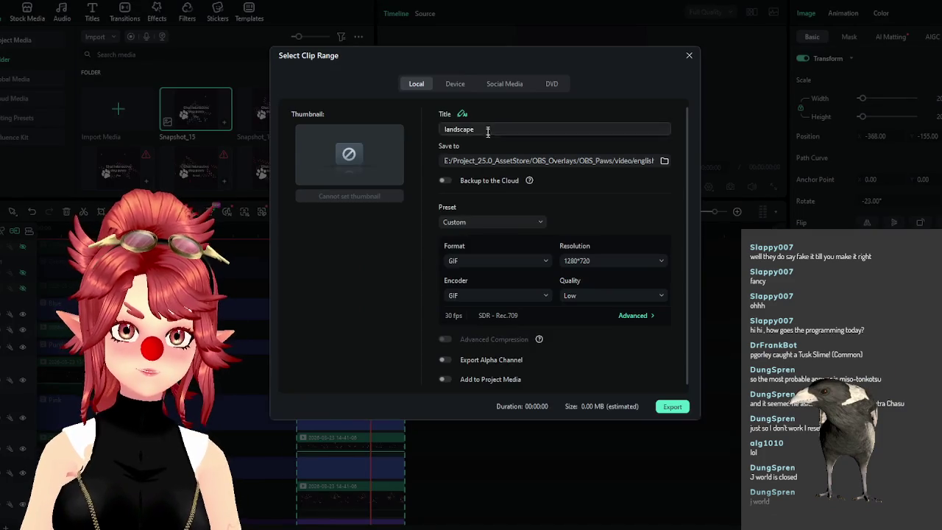
type("OBS_PAws_")
key("BackSpace")
key("BackSpace")
key("BackSpace")
type("aws_")
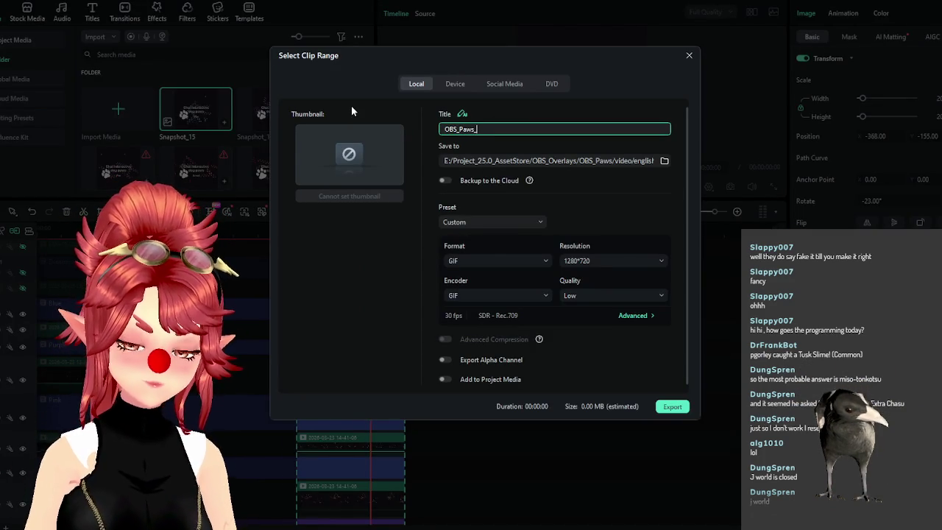
type("blue")
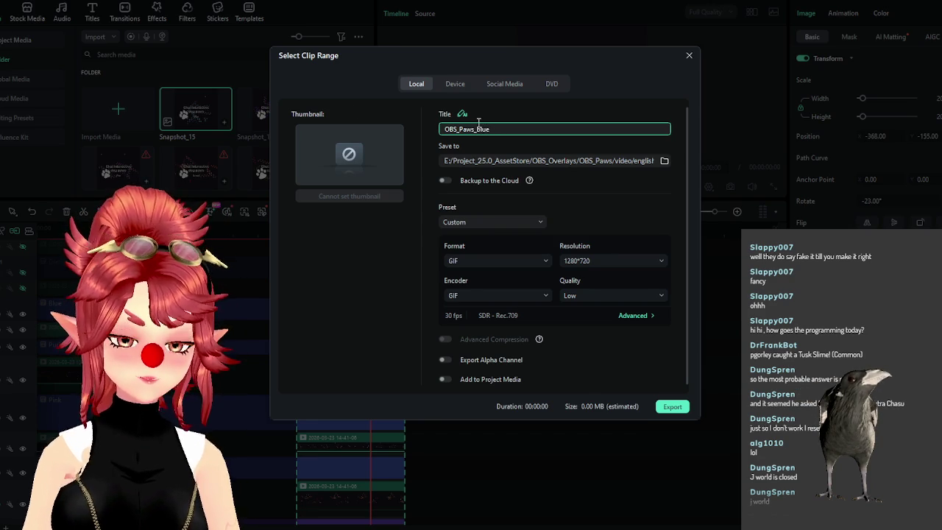
type("dog_")
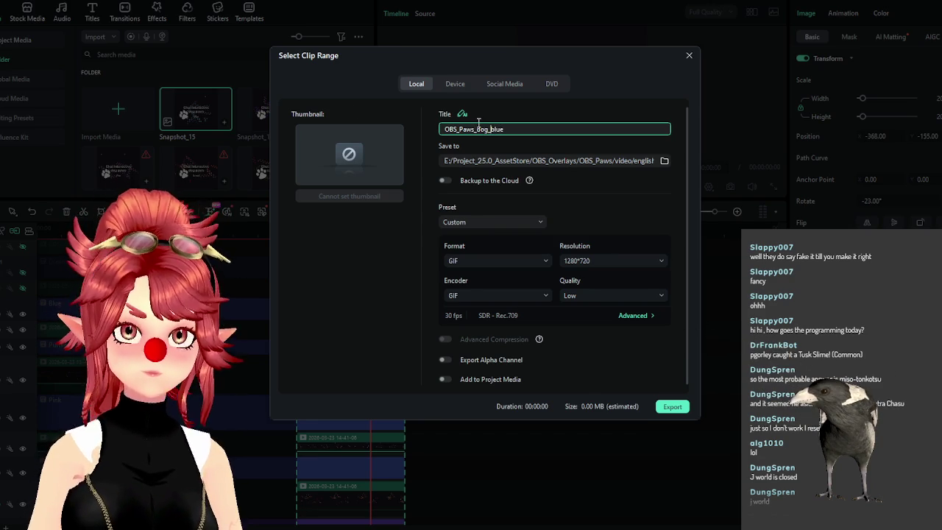
left_click(669, 409)
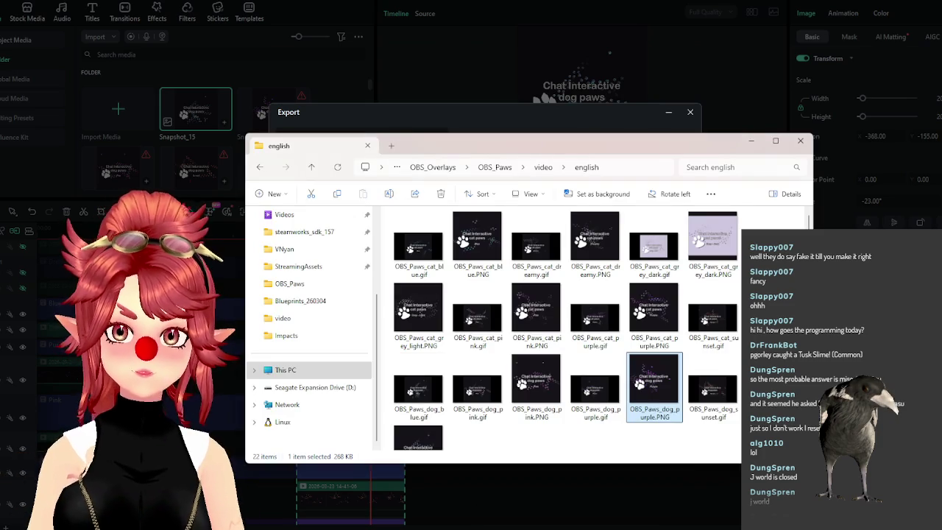
Rename Snapshot_15 to OBS_Paws_dog_blue.PNG
key("F2")
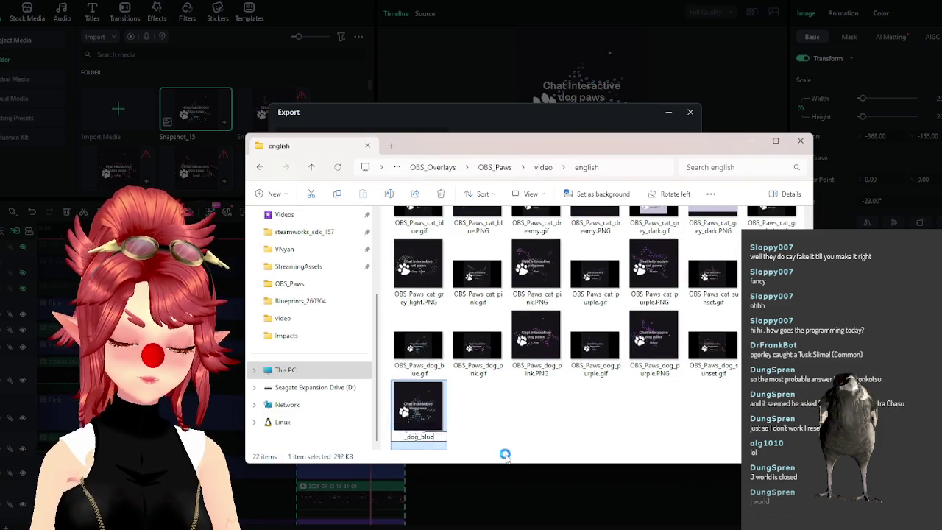
type("OBS_Paws_dog_blue")
key("Return")
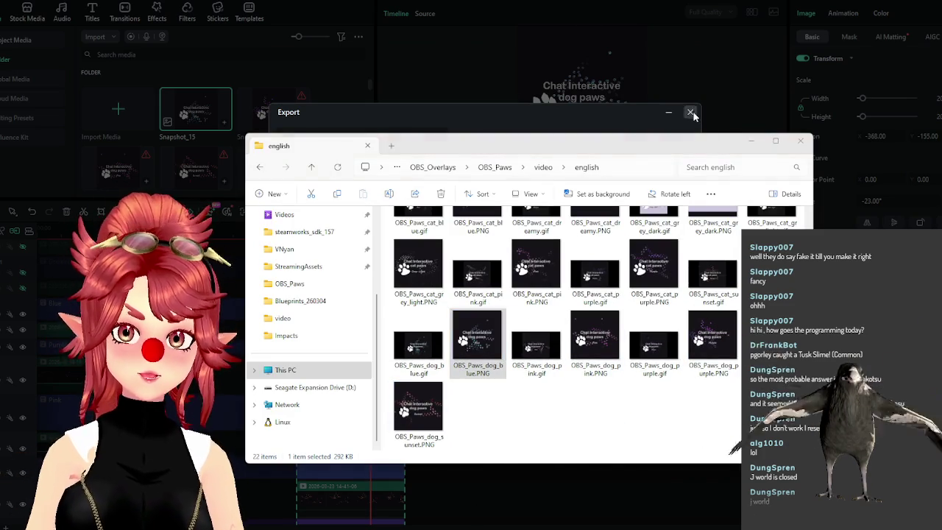
Close the export window, hide Blue, show Dreamy, and save the Dreamy frame as PNG
left_click(690, 112)
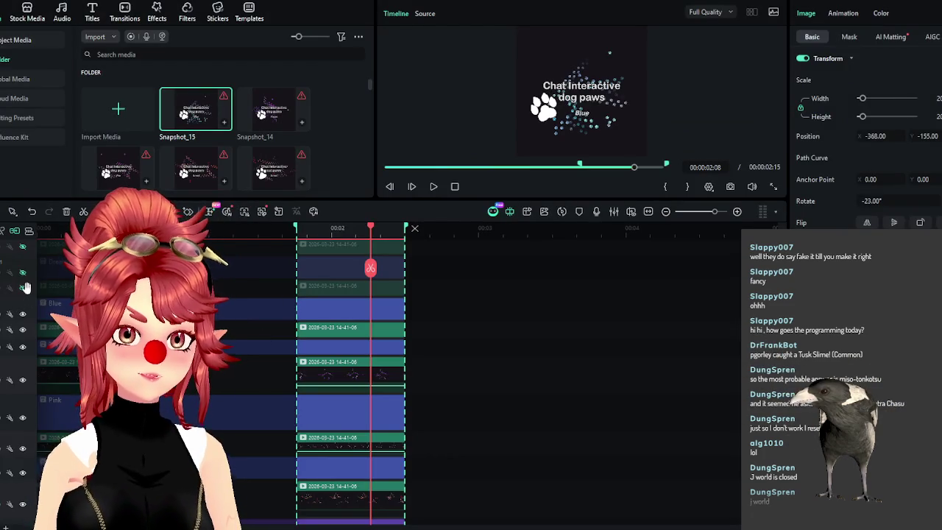
left_click(23, 288)
left_click(23, 273)
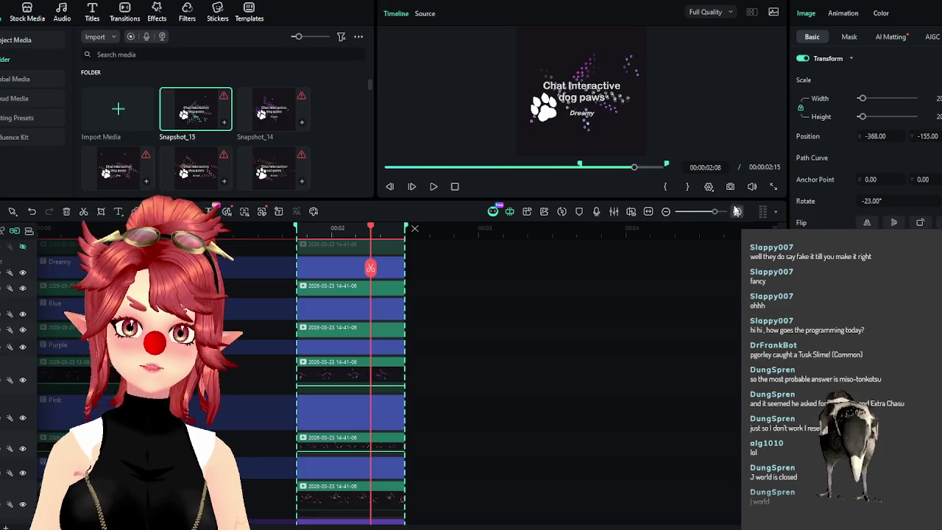
left_click(730, 186)
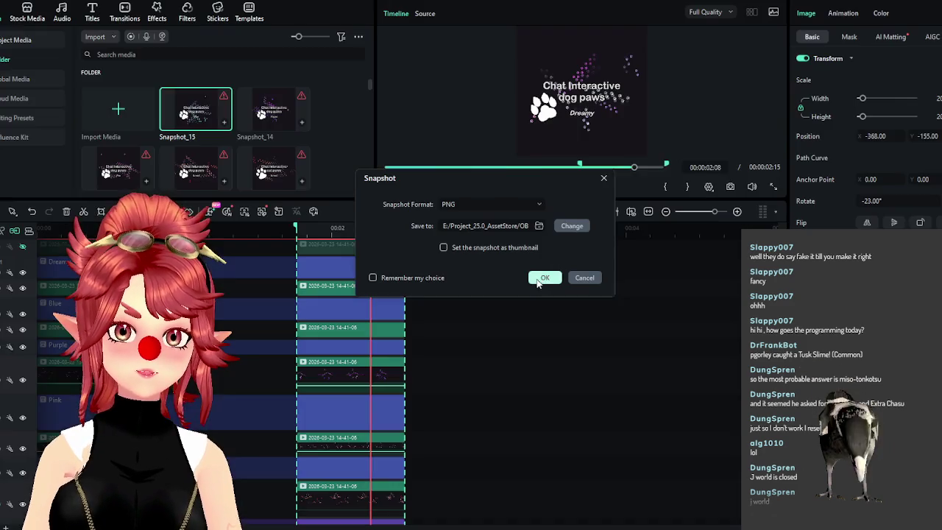
left_click(538, 282)
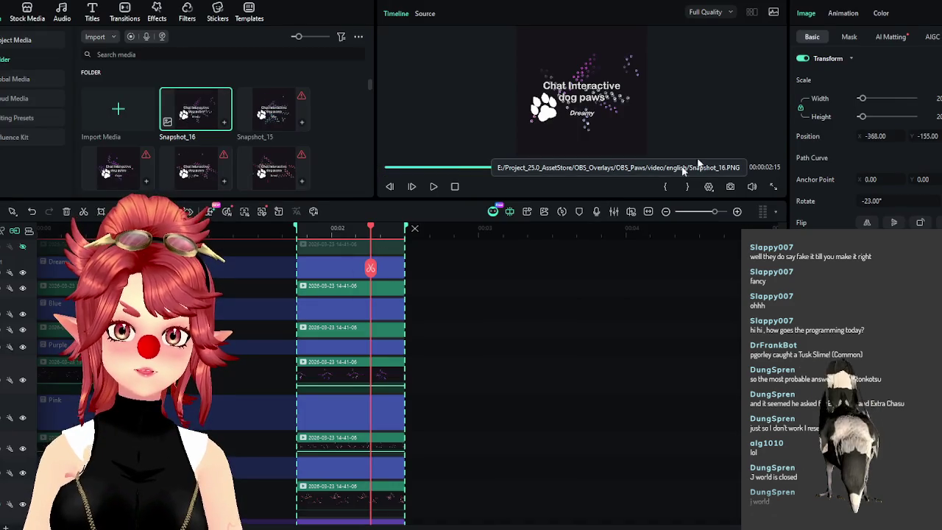
left_click(913, 2)
left_click(908, 6)
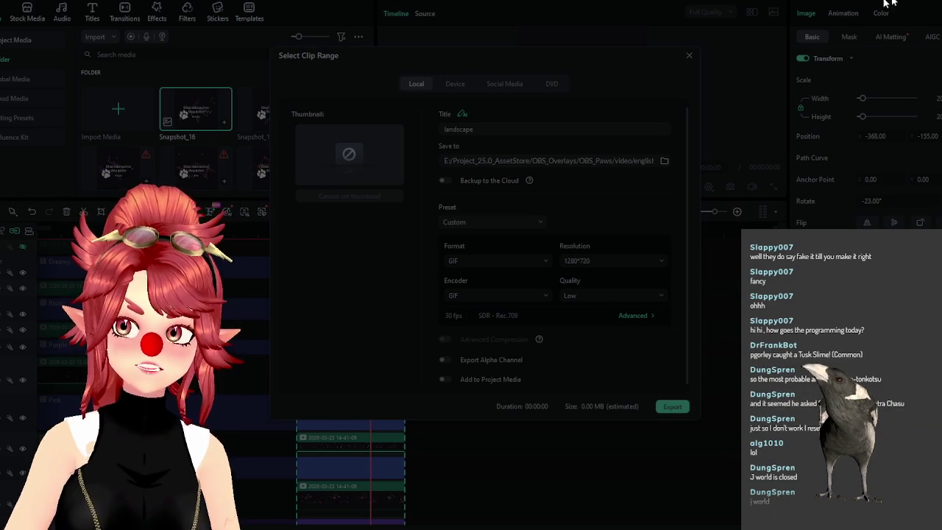
Set the export title to OBS_Paws_dog_dreamy and copy it
key("alt+Tab")
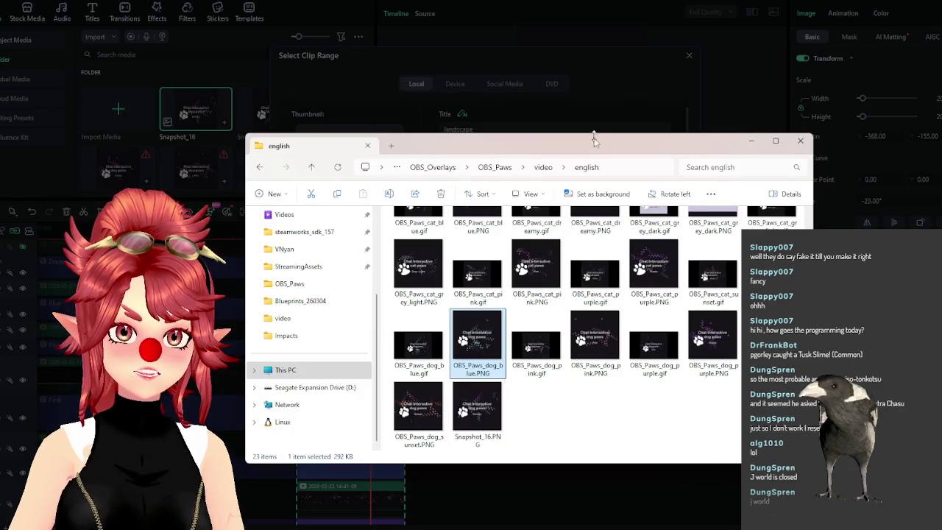
key("alt+Tab")
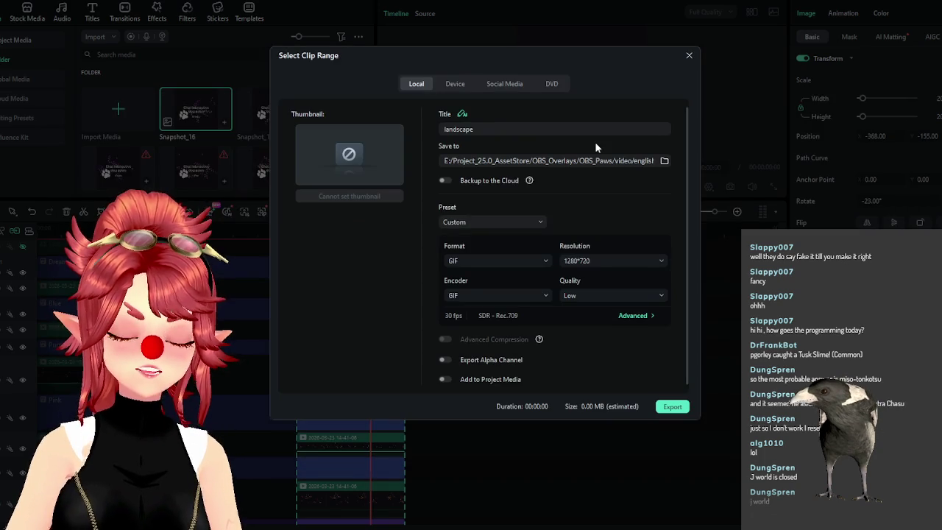
double_click(460, 130)
type("OBS_")
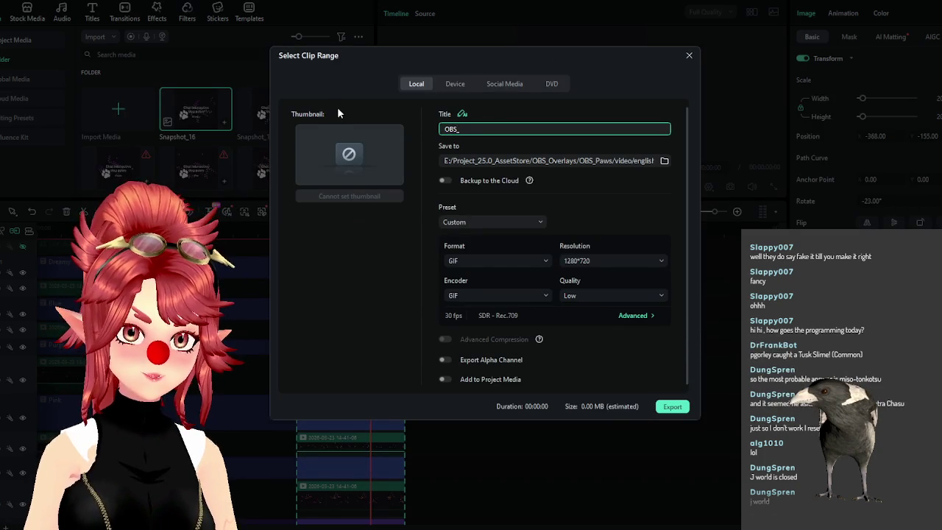
type("Paws")
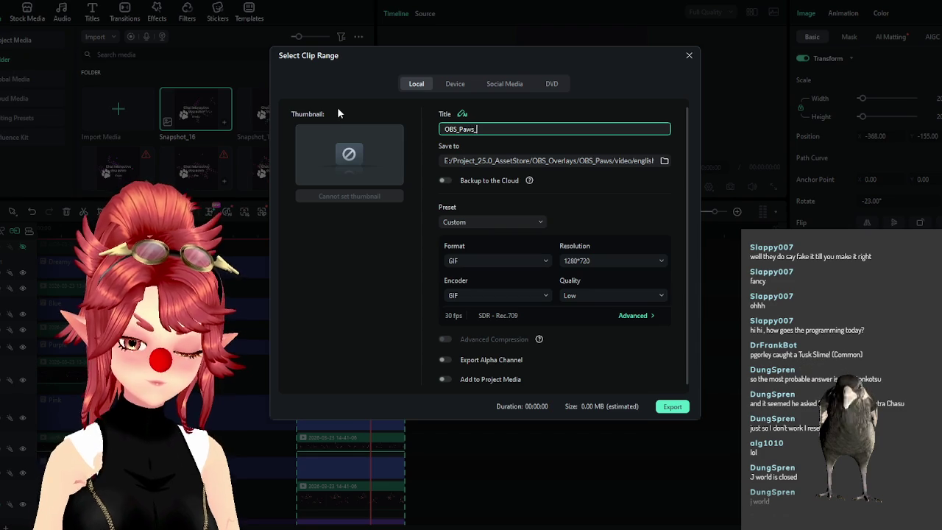
type("_dog_dream")
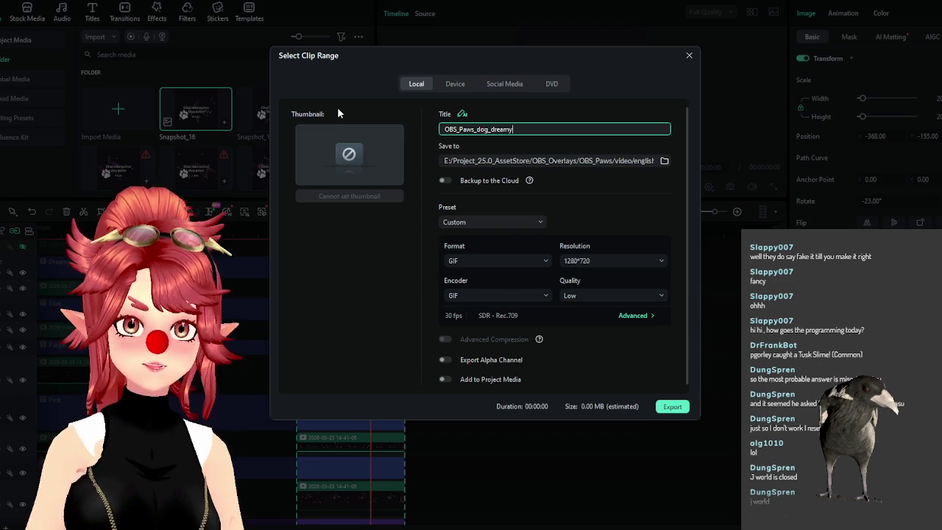
type("y")
key("ctrl+a")
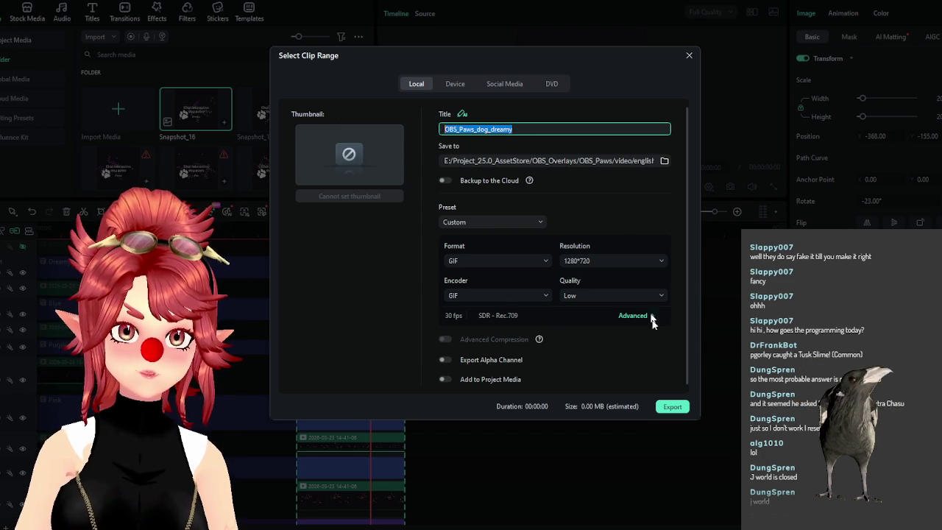
left_click_drag(562, 53, 664, 59)
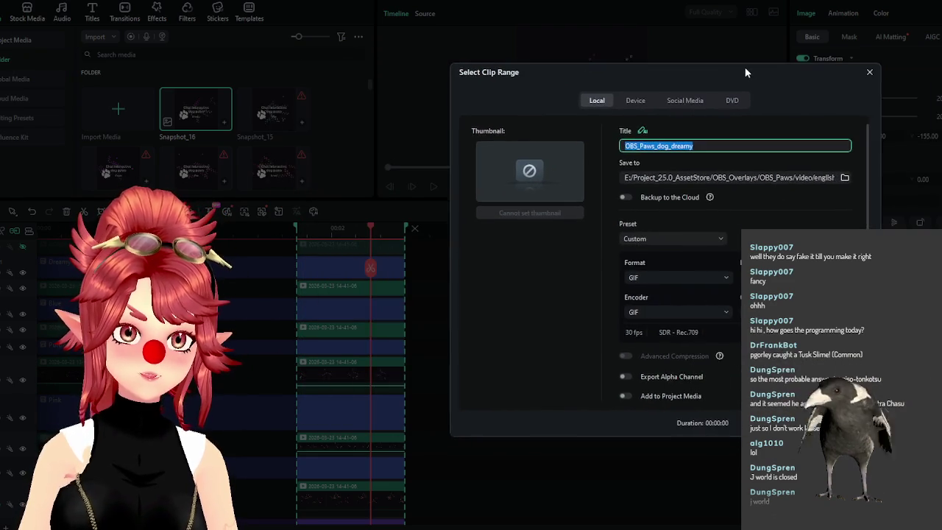
Export the Dreamy variant as a GIF and save the project
left_click(766, 411)
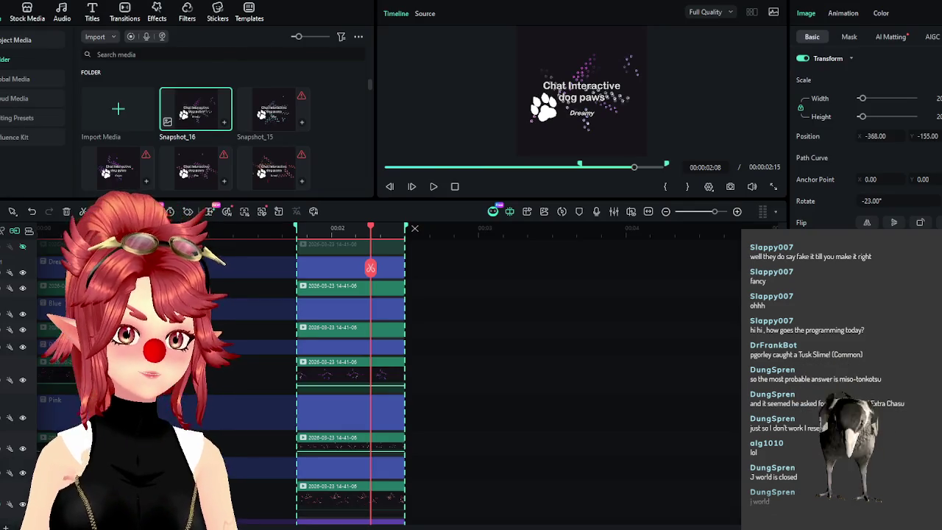
left_click(98, 4)
left_click(84, 99)
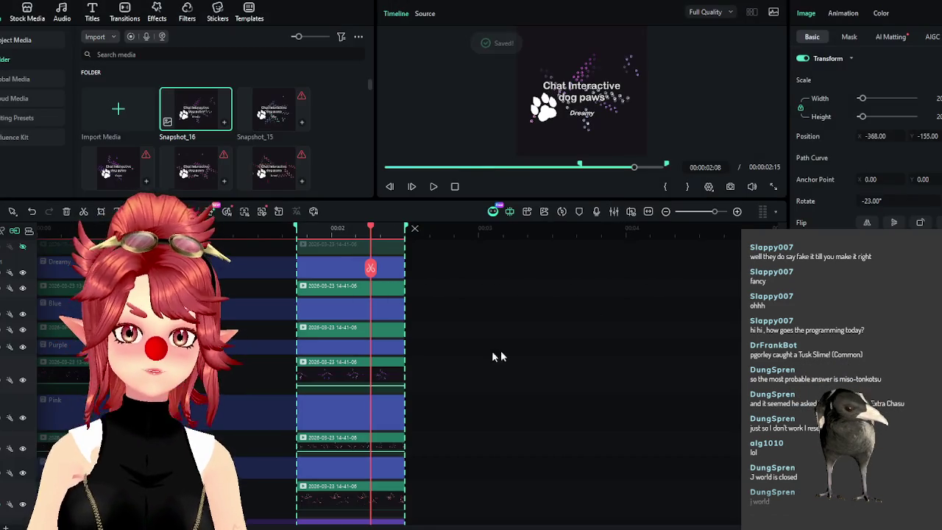
Rename Snapshot_16.PNG in the english folder to OBS_Paws_dog_dreamy.PNG
left_click(418, 527)
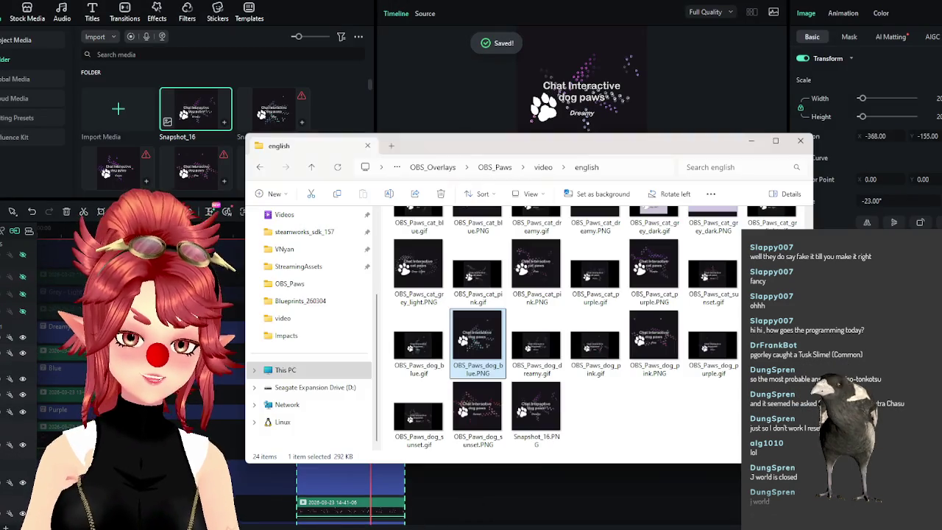
key("F2")
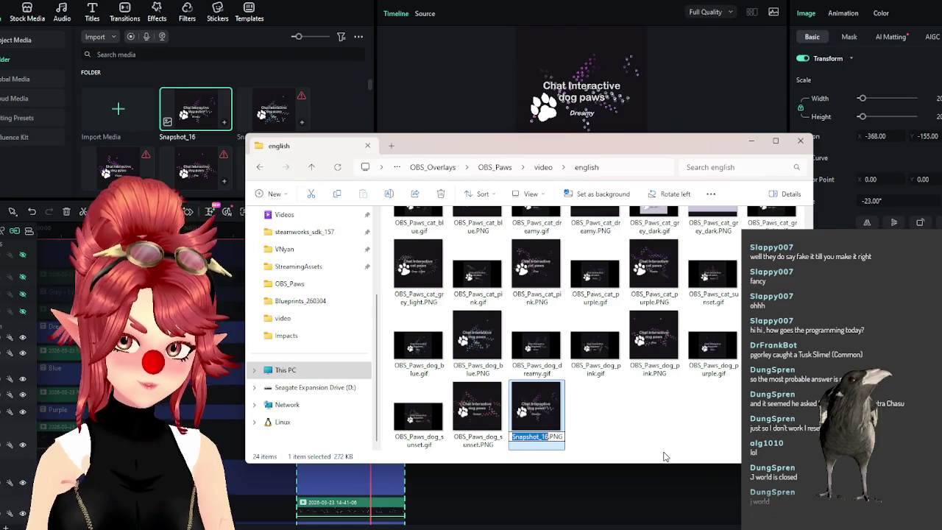
key("ctrl+v")
key("Return")
left_click(800, 140)
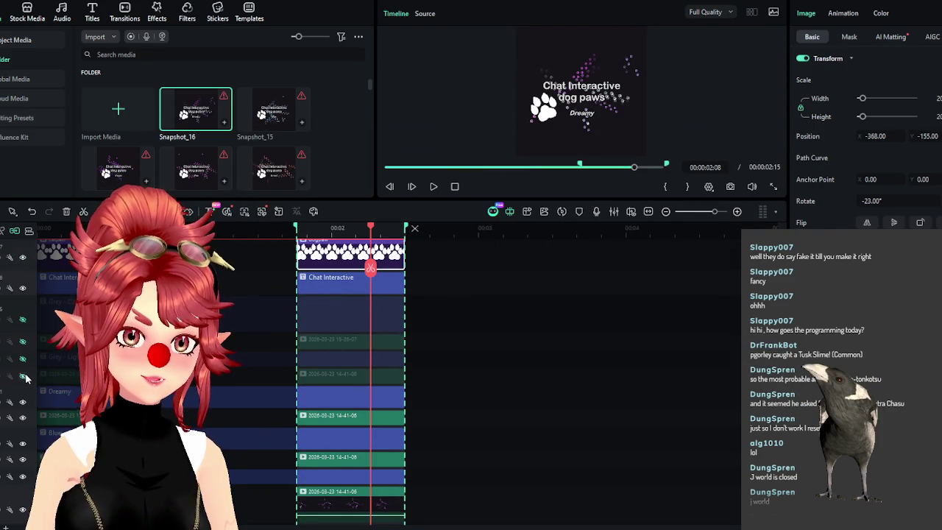
Switch to the Grey - Light tracks and export them as OBS_Paws_dog_grey_light.gif
left_click(23, 376)
left_click(22, 359)
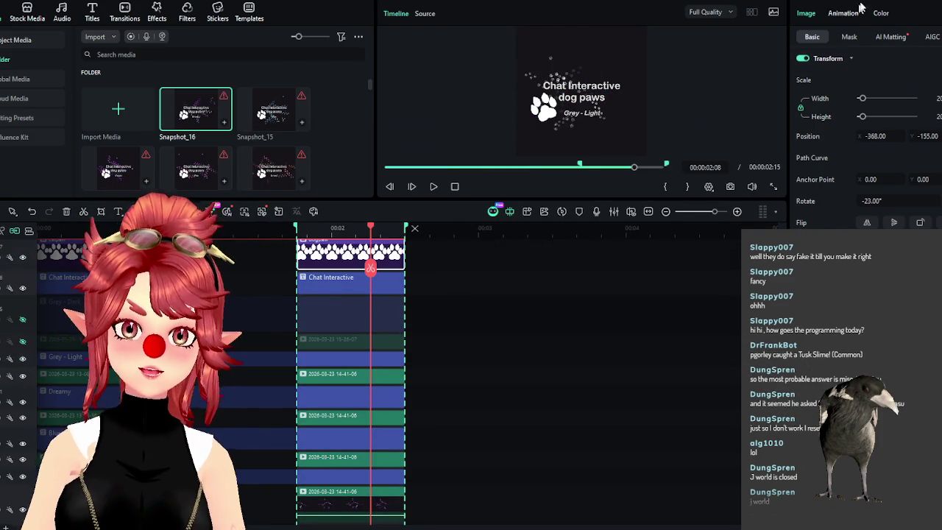
key("ctrl+e")
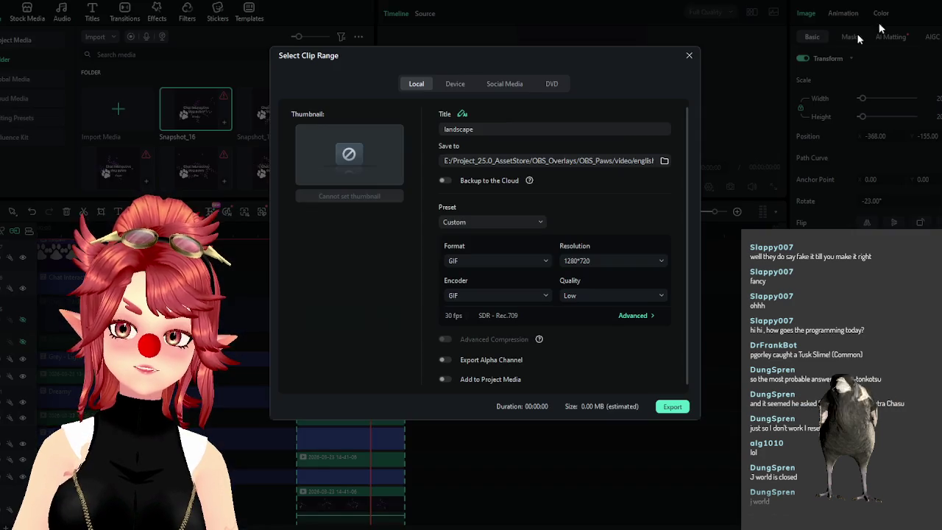
double_click(494, 130)
type("OB")
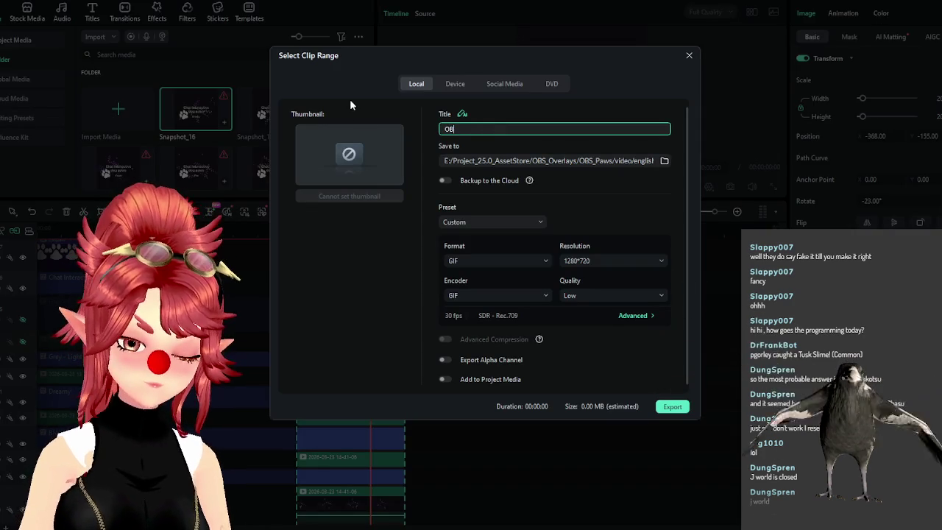
type("S_Paws_dog_grey_light")
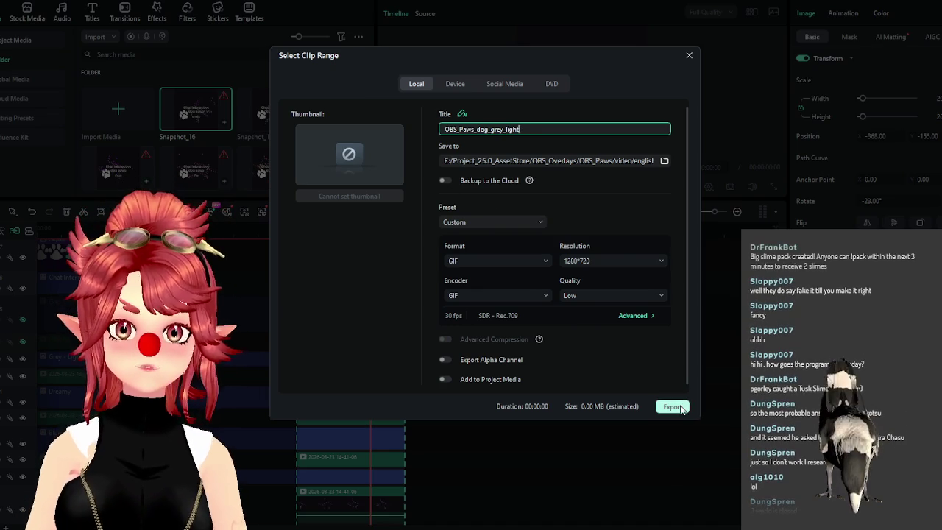
left_click(671, 406)
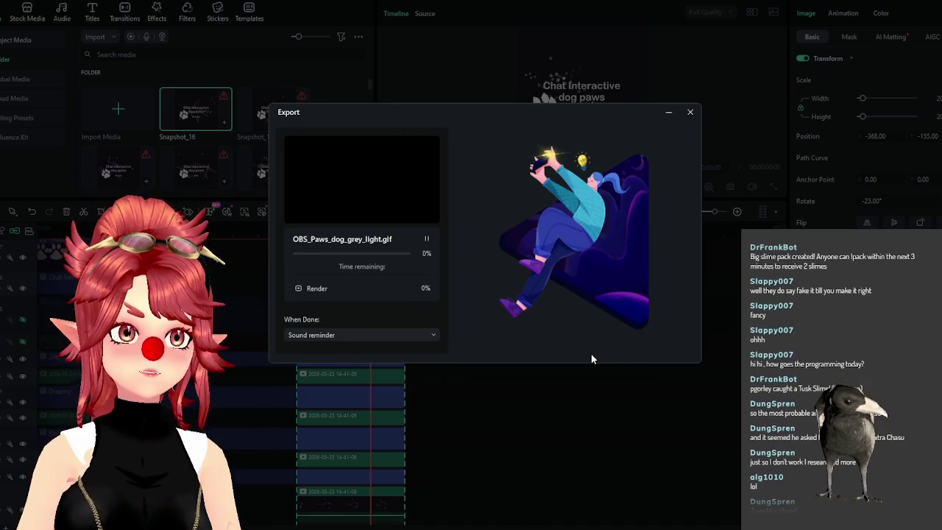
left_click(690, 112)
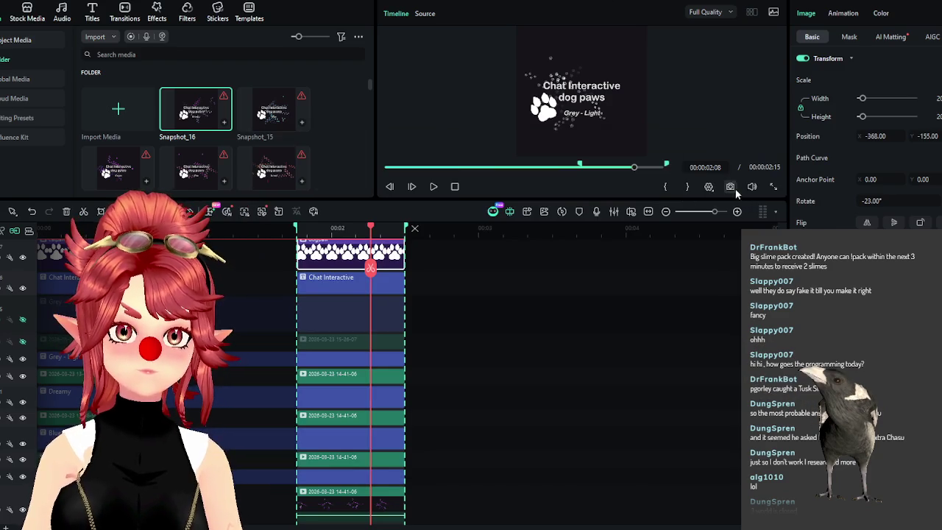
Save a PNG snapshot of the Grey - Light frame and rename it OBS_Paws_dog_grey_light.PNG
left_click(731, 187)
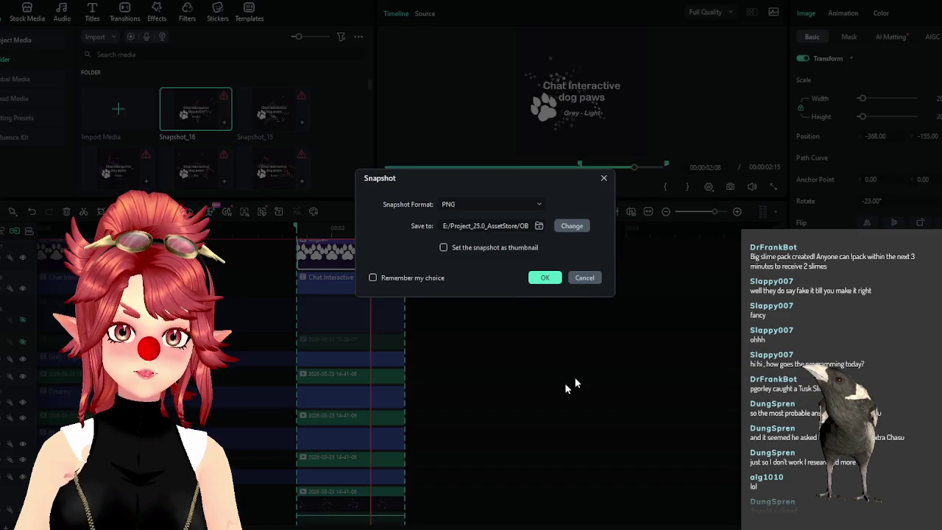
left_click(545, 278)
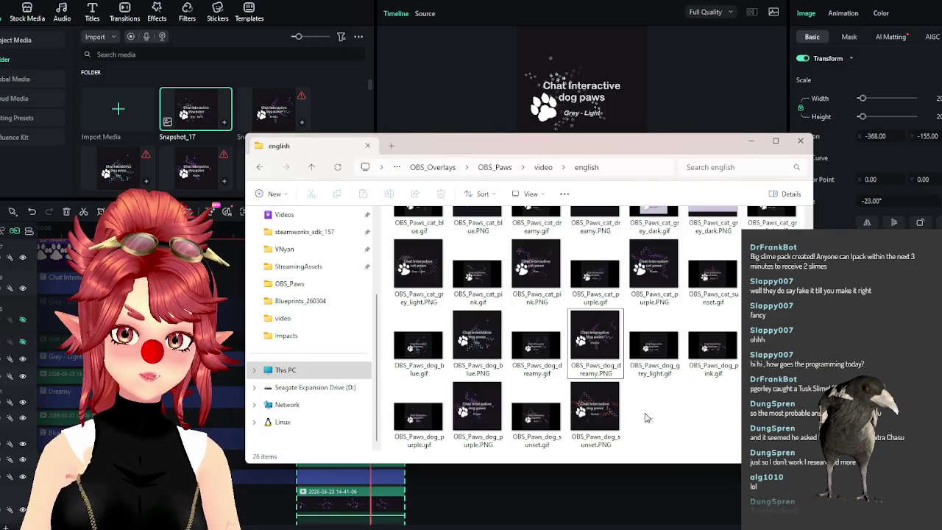
left_click(657, 431)
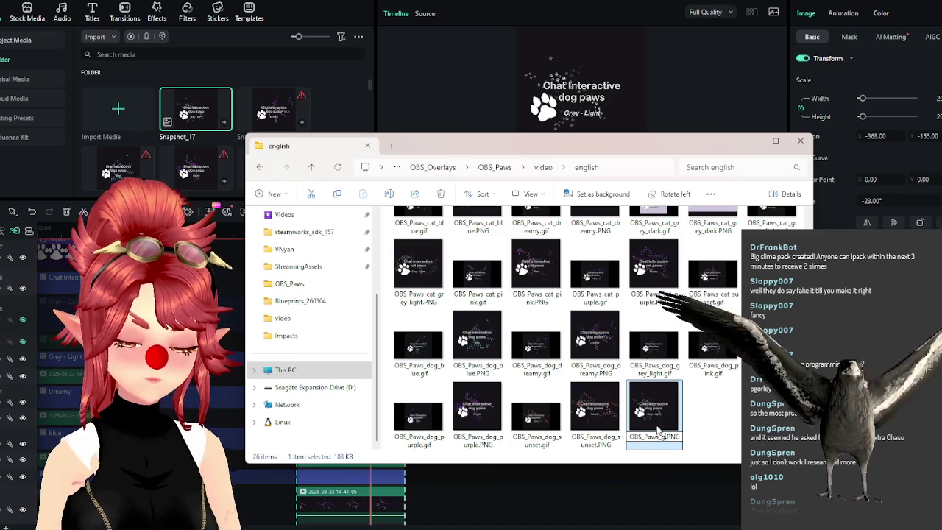
type("dog_g")
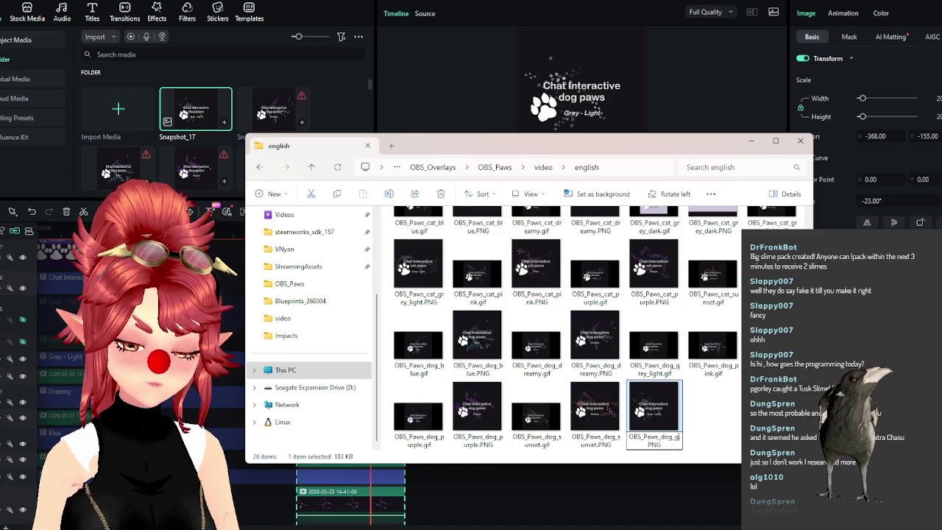
type("ht")
key("Return")
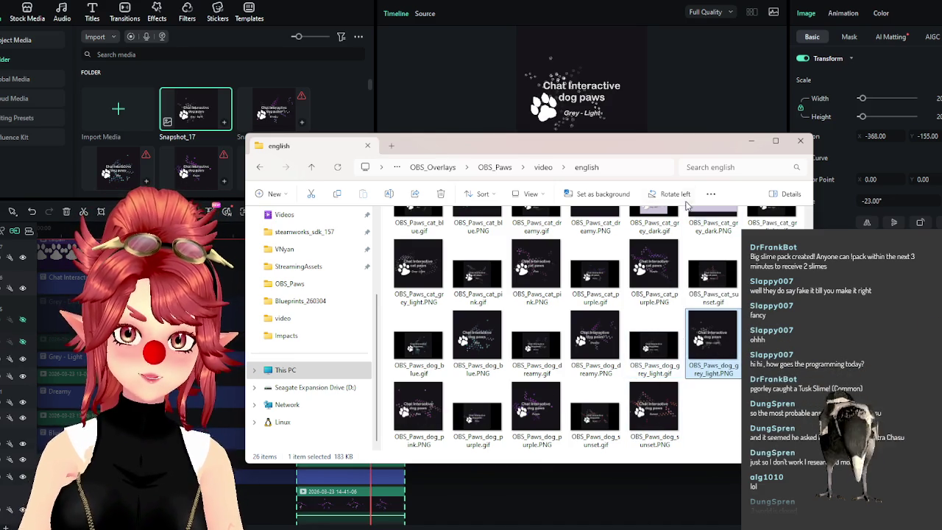
Switch the preview to the Grey - Dark variant and save a PNG snapshot
left_click(243, 297)
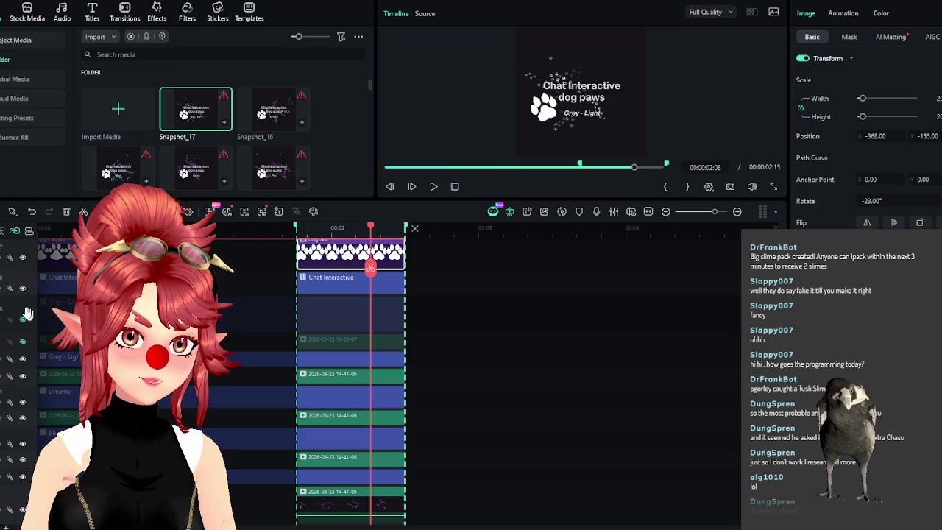
left_click(49, 322)
left_click(730, 187)
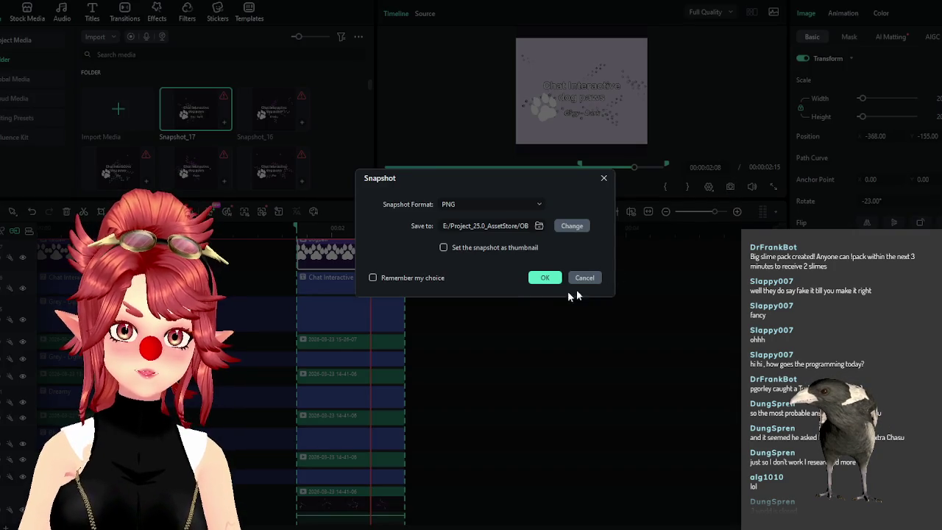
left_click(545, 277)
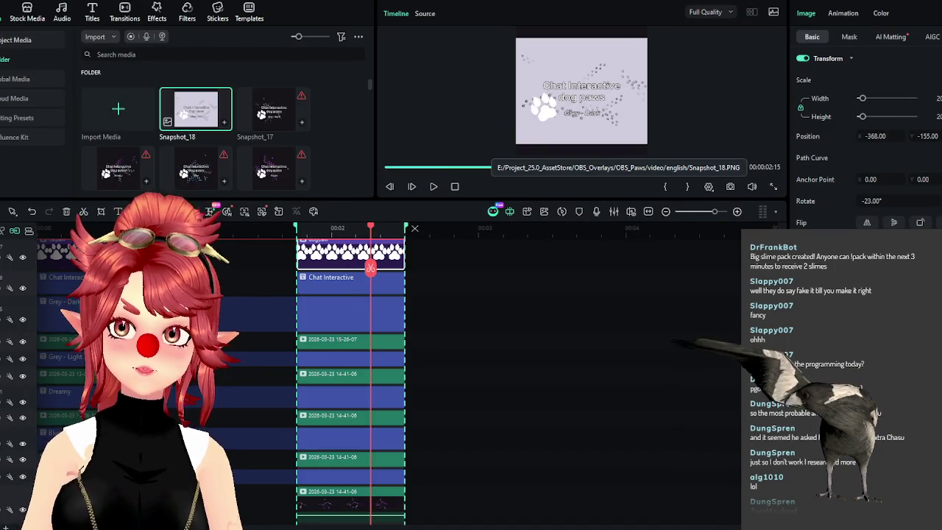
Export the Grey - Dark variant as OBS_Paws_dog_grey_dark.gif
left_click(911, 8)
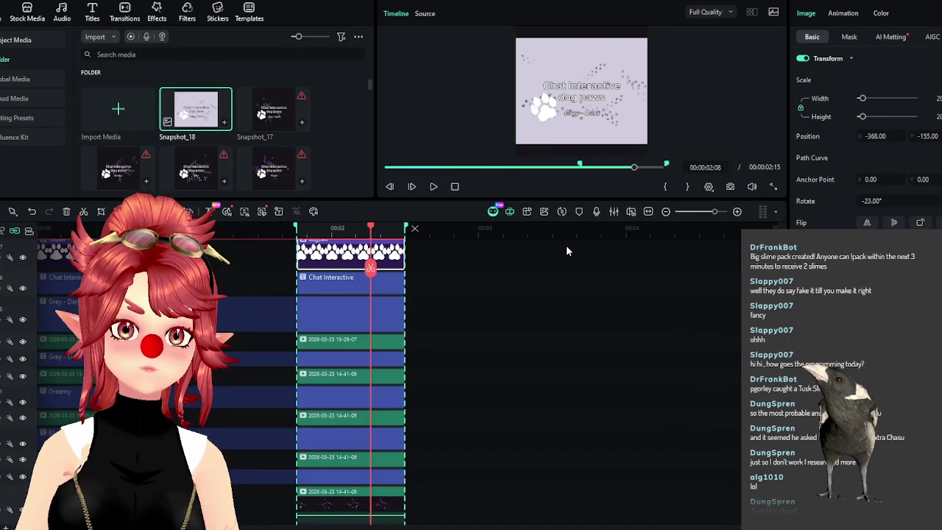
key("ctrl+e")
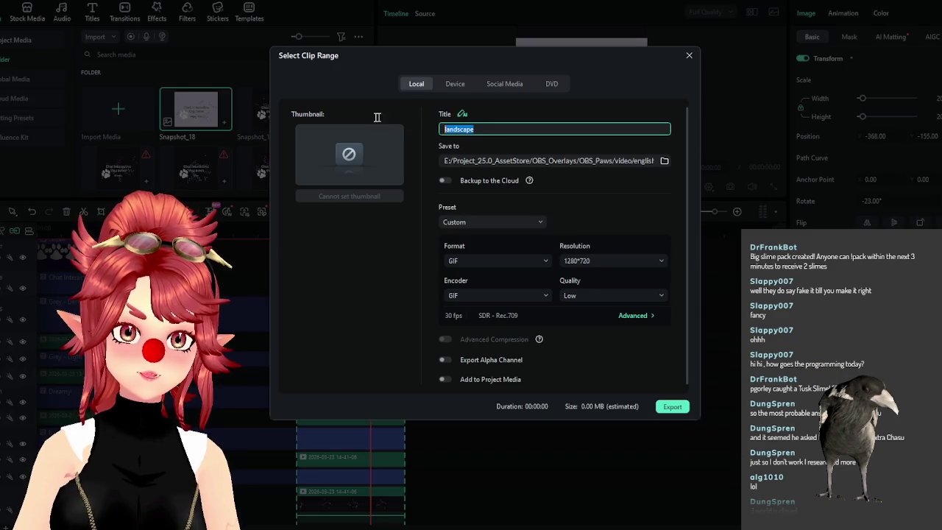
type("OBS_PAw")
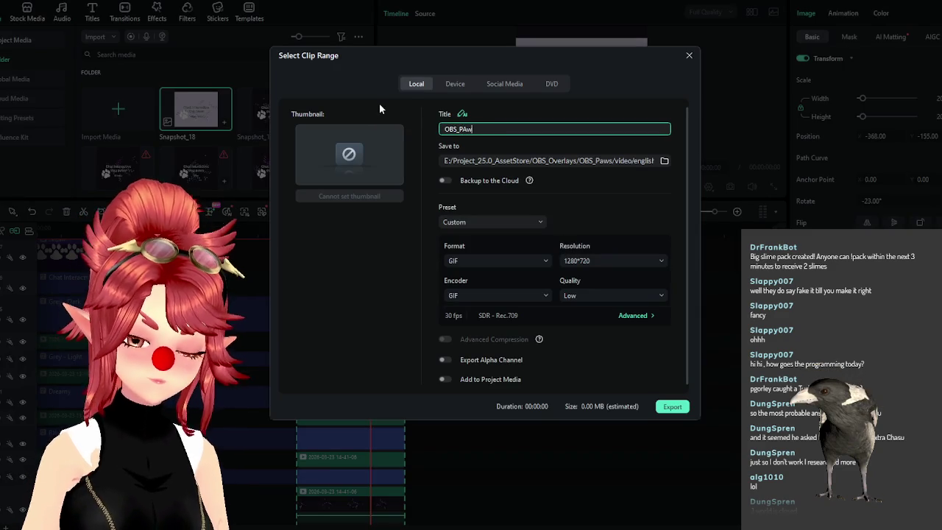
key("BackSpace")
key("BackSpace")
type("aws_dog_grey_dark")
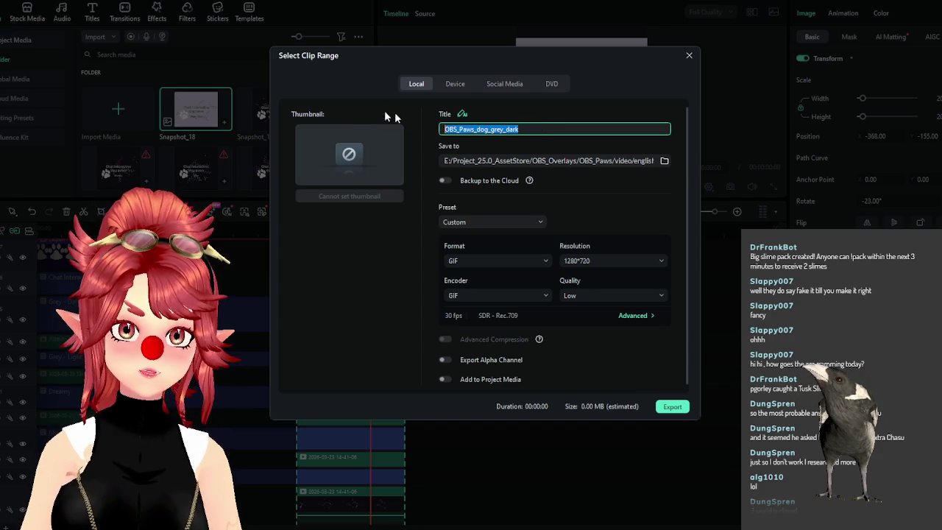
left_click(667, 410)
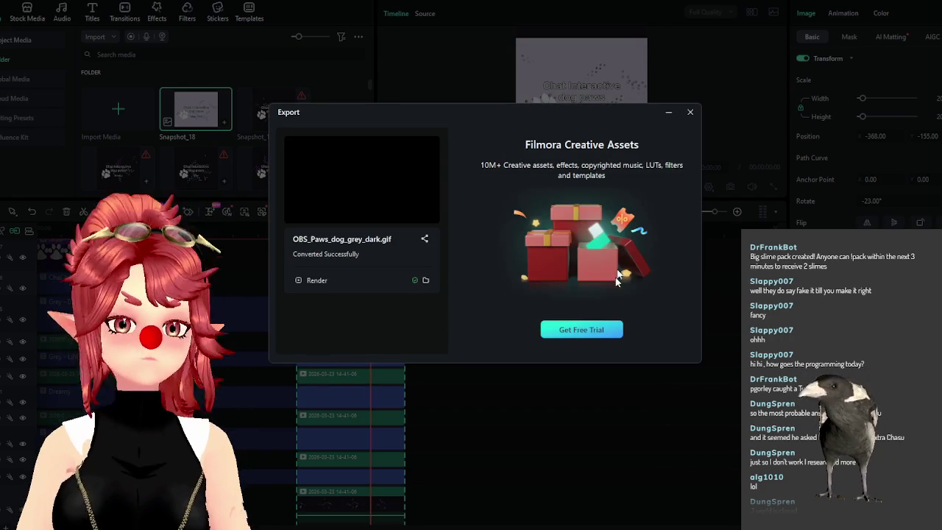
left_click(689, 112)
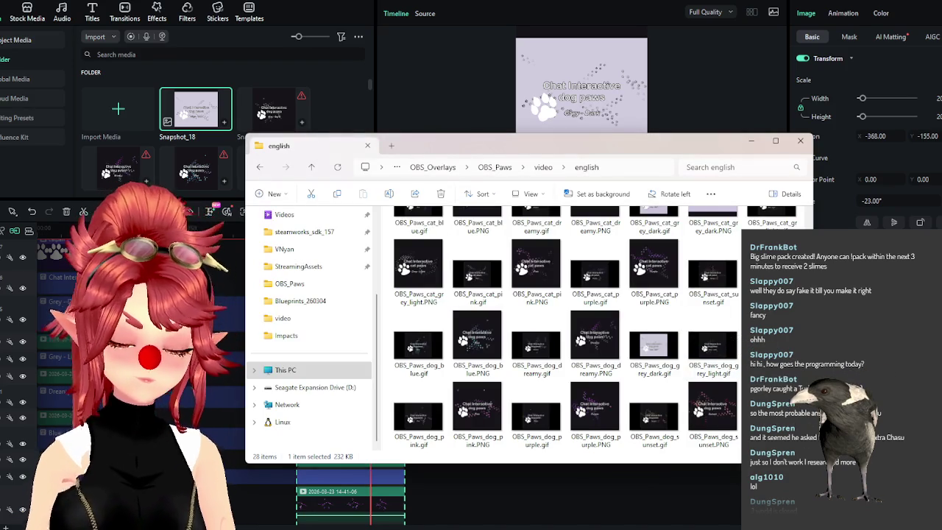
left_click(444, 41)
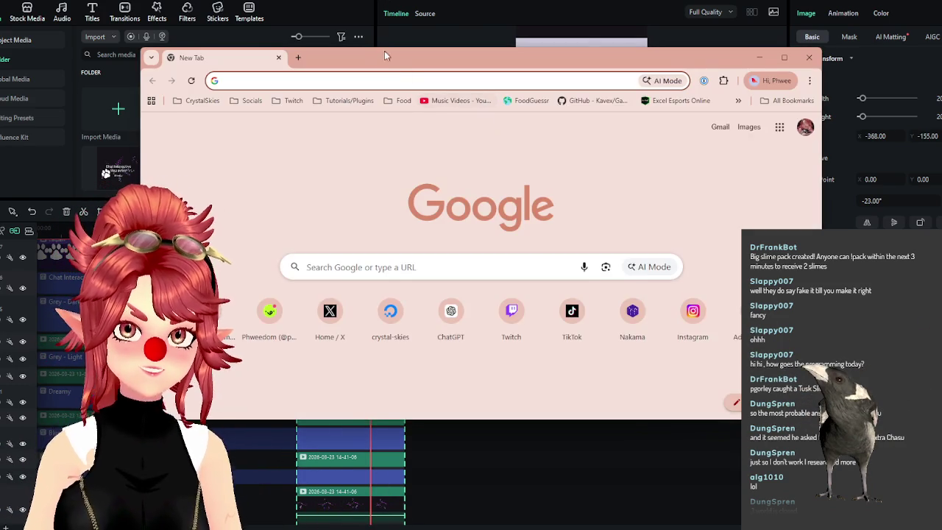
Open the streamer's own channel from the Twitch bookmarks folder in a maximized browser window
left_click_drag(385, 50, 396, 55)
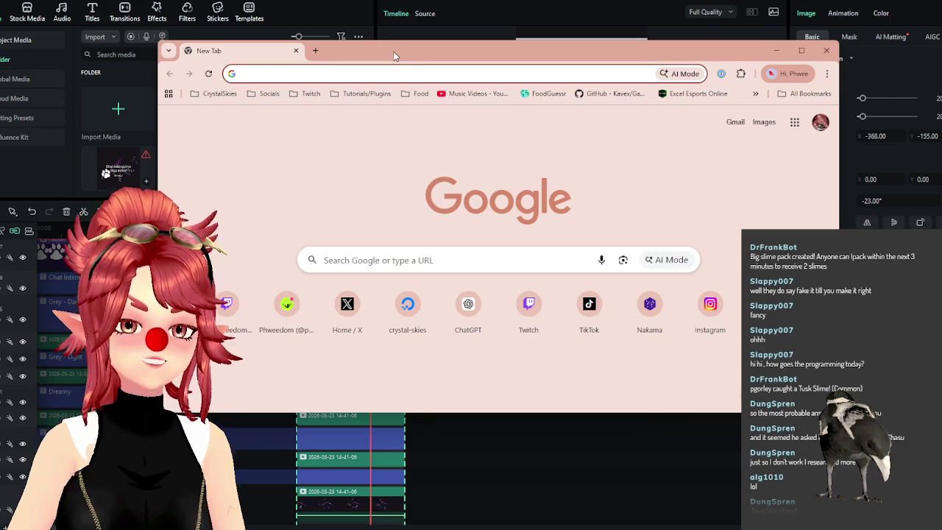
left_click(317, 96)
left_click(324, 130)
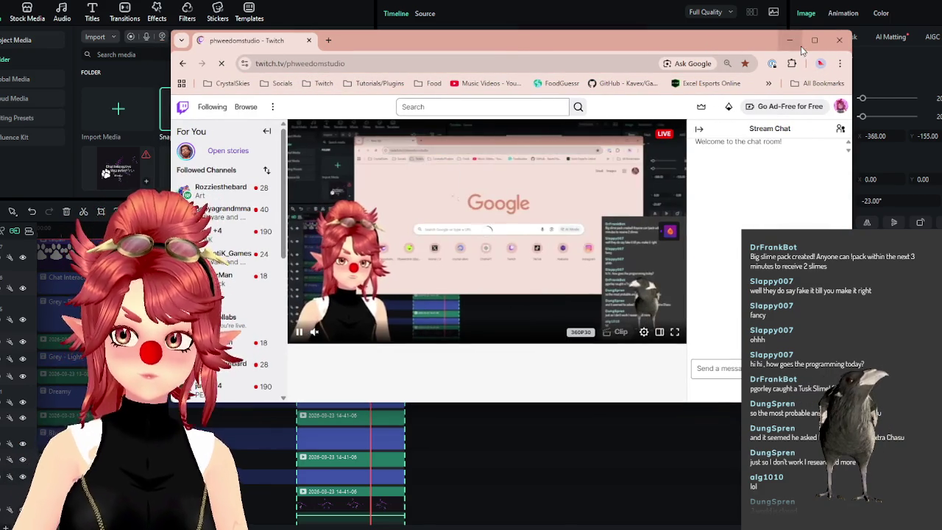
left_click(800, 50)
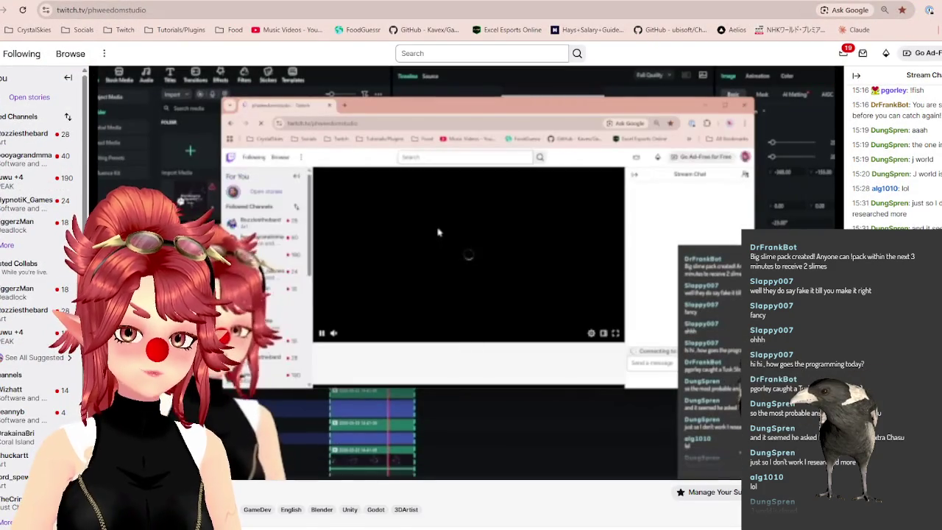
scroll(16, 372, "down", 1)
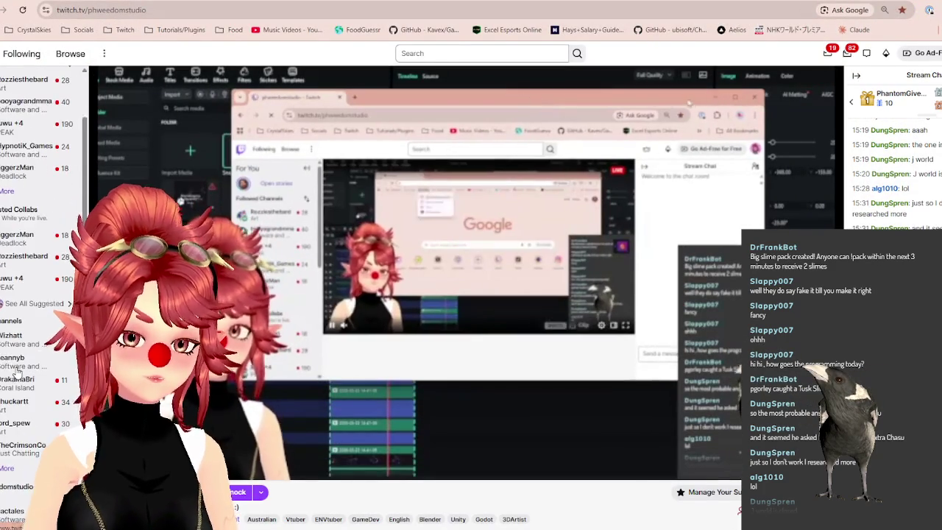
scroll(16, 372, "up", 1)
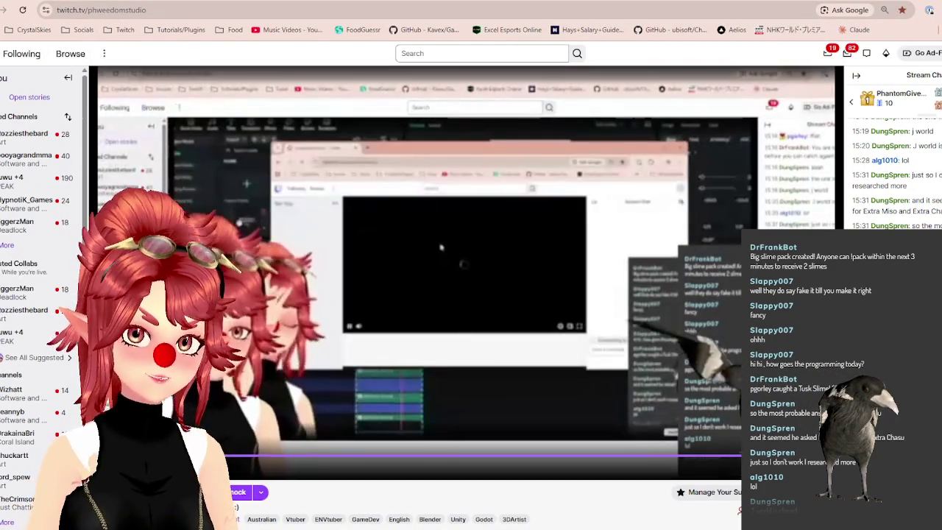